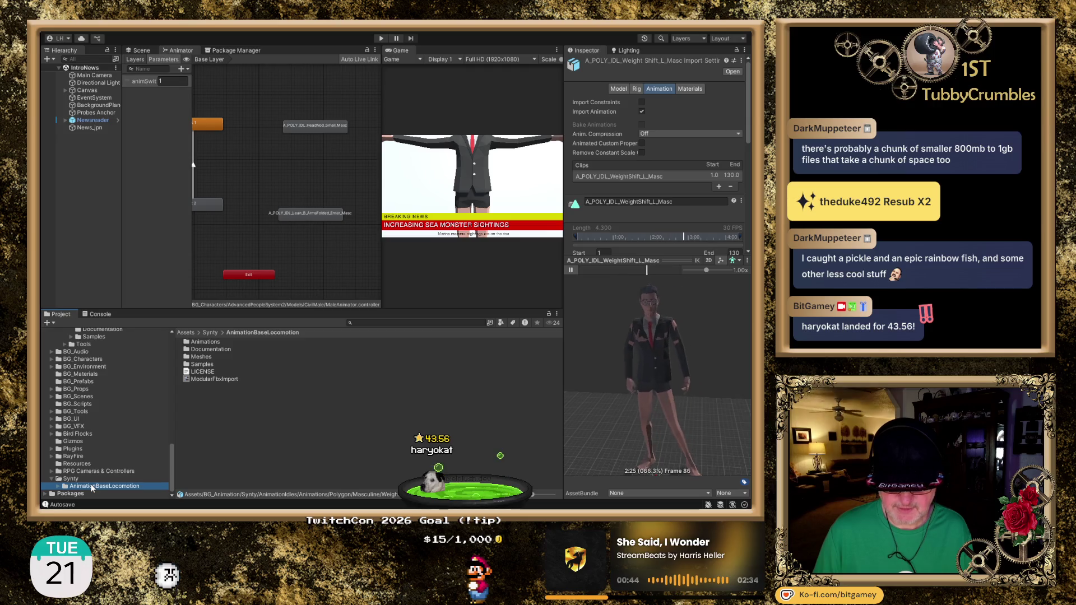
Step: Drill into Animations > Polygon > Masculine > Idle and inspect the A_Idle_Crouching_Masc clip
{"action": "double_click", "coordinate": [210, 340]}
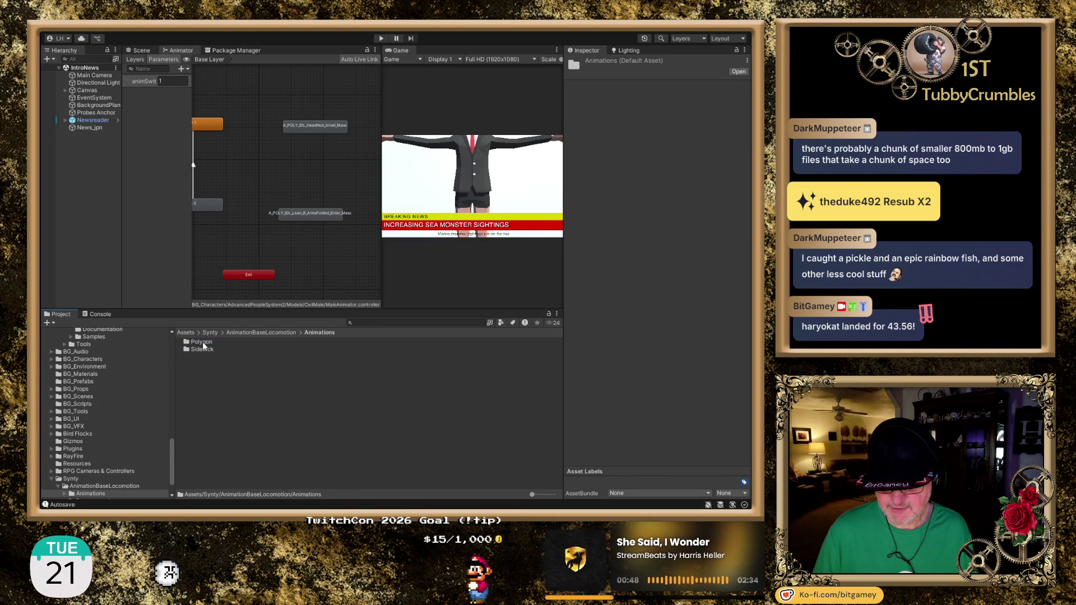
{"action": "double_click", "coordinate": [202, 343]}
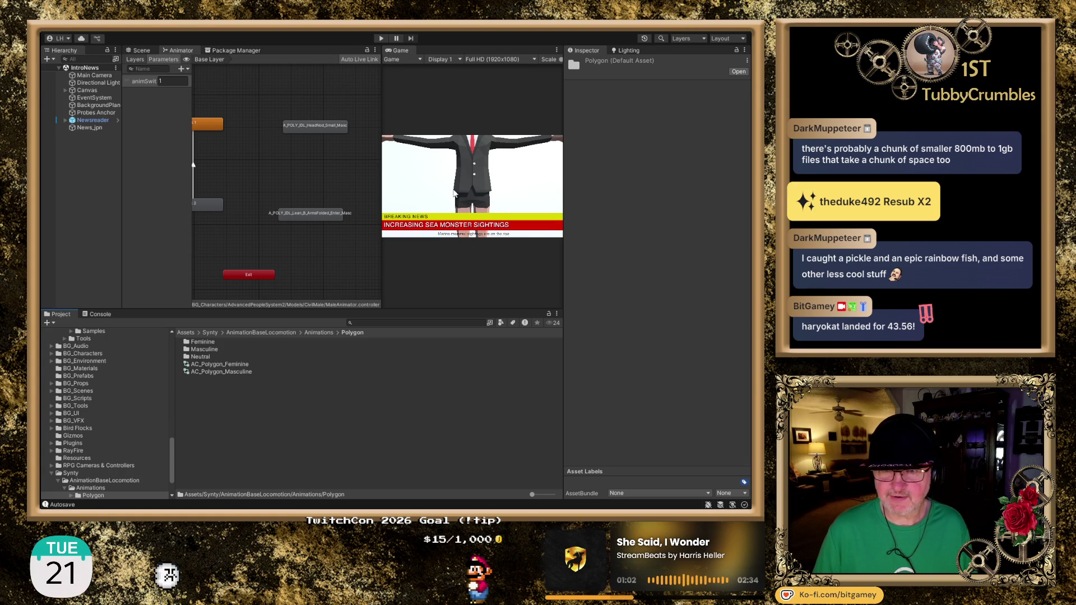
{"action": "double_click", "coordinate": [213, 349]}
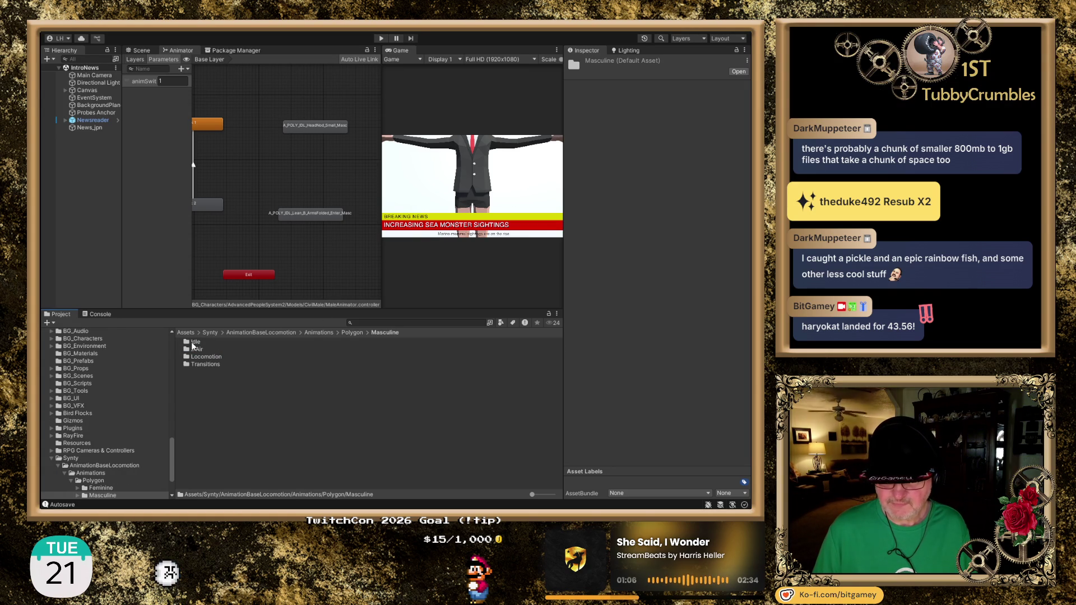
{"action": "double_click", "coordinate": [193, 343]}
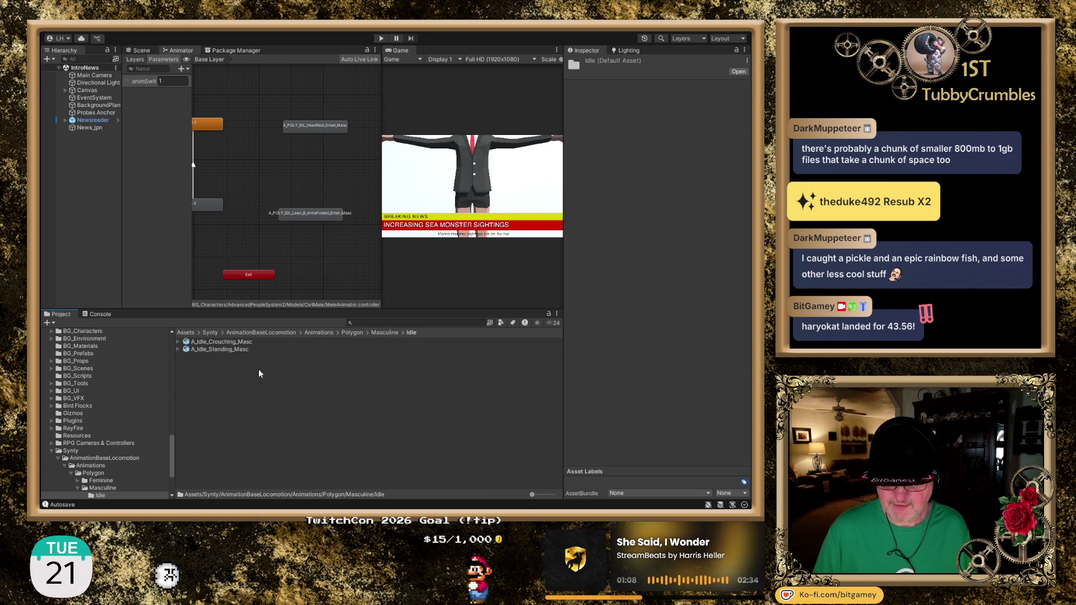
{"action": "left_click", "coordinate": [230, 343]}
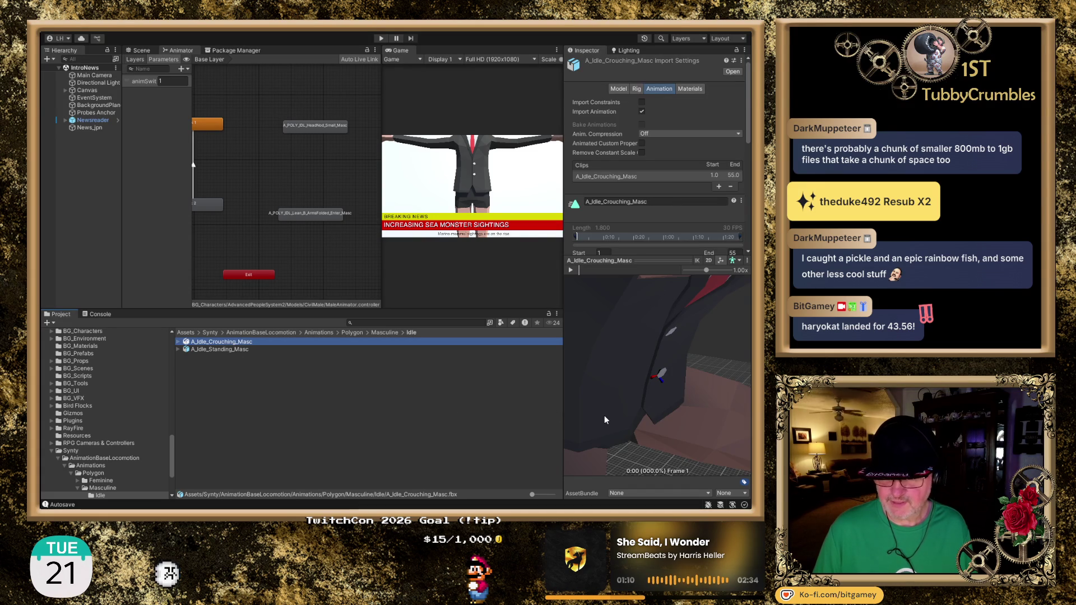
Step: Play the A_Idle_Standing_Masc preview, then list the InAir animation clips
{"action": "scroll", "coordinate": [644, 396], "scroll_direction": "down", "scroll_amount": 5}
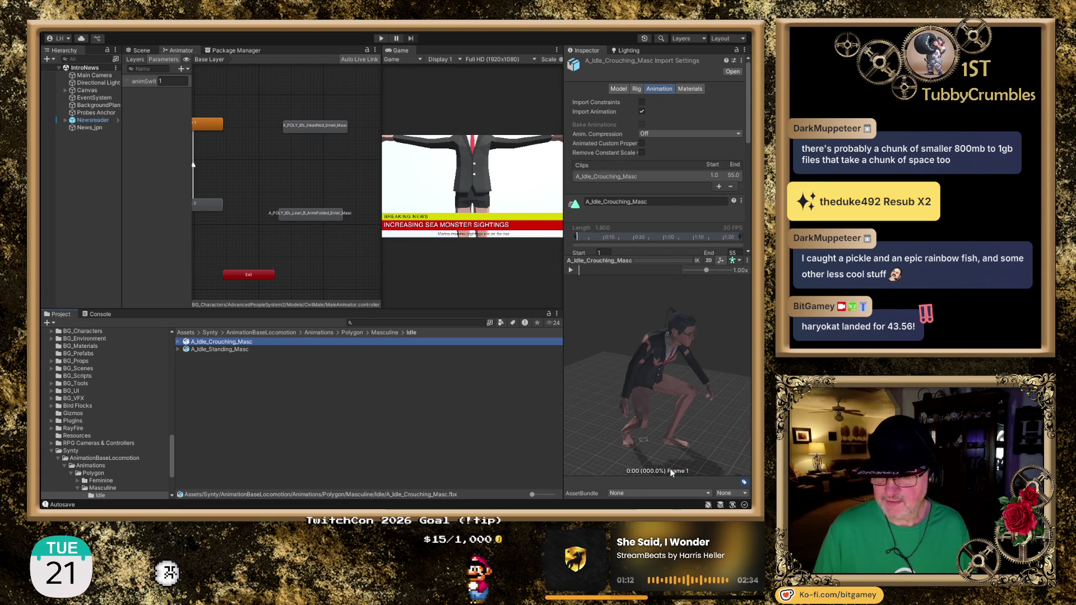
{"action": "left_click", "coordinate": [230, 350]}
{"action": "scroll", "coordinate": [640, 344], "scroll_direction": "down", "scroll_amount": 5}
{"action": "left_click", "coordinate": [569, 271]}
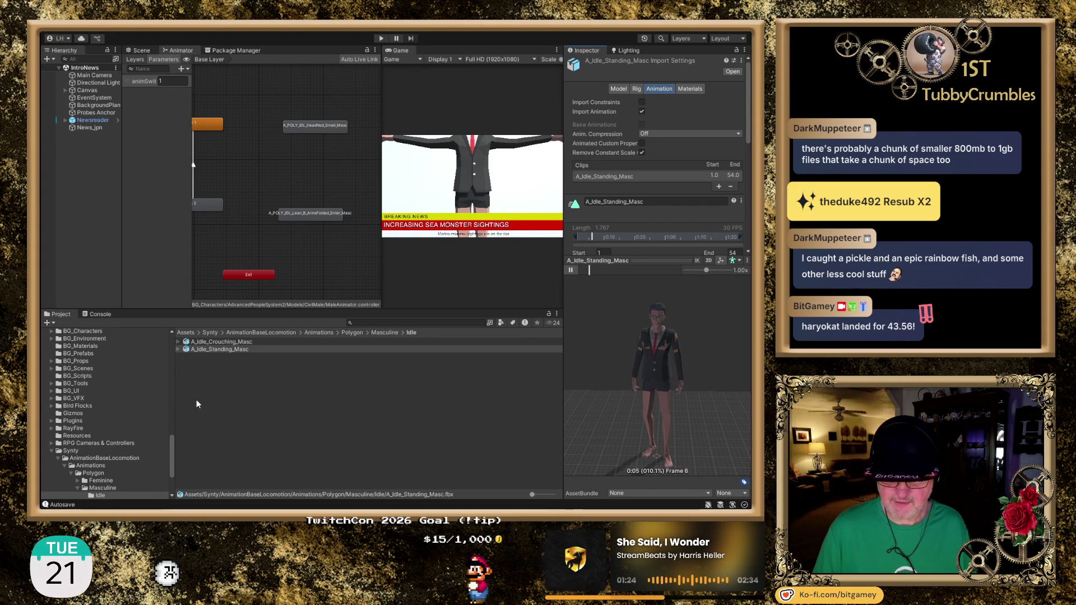
{"action": "scroll", "coordinate": [119, 441], "scroll_direction": "down", "scroll_amount": 3}
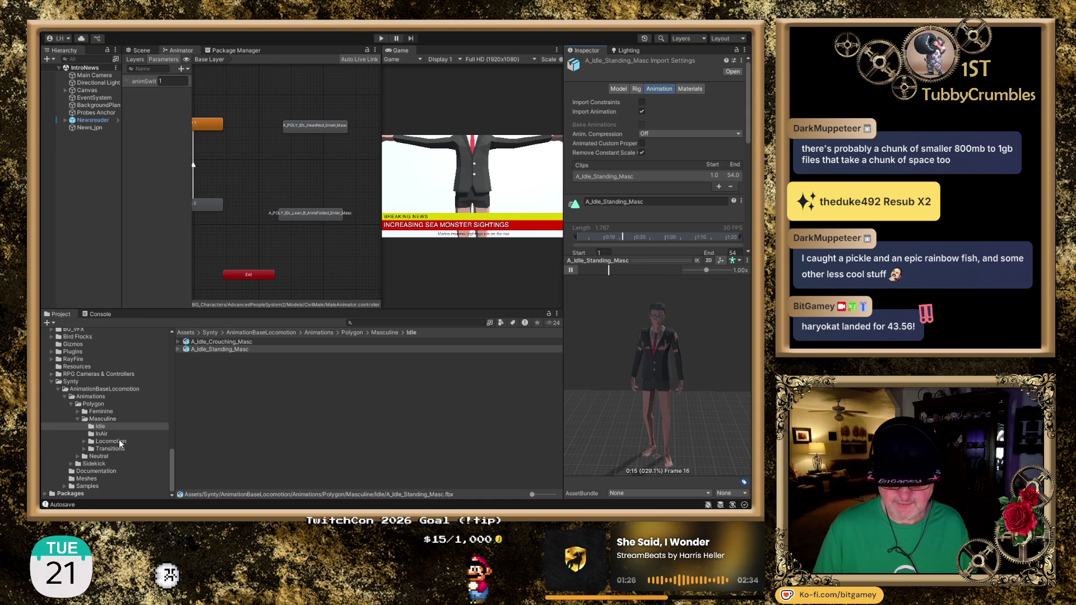
{"action": "left_click", "coordinate": [101, 435]}
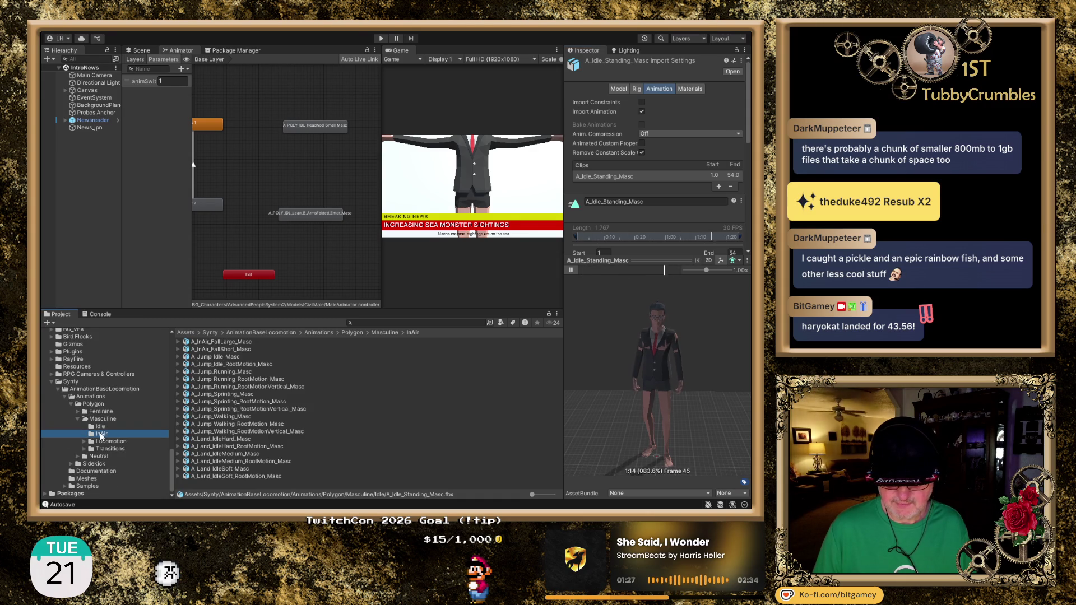
Step: Preview A_InAir_FallLarge_Masc facing the character, then show the Locomotion subfolders
{"action": "left_click", "coordinate": [233, 343]}
{"action": "scroll", "coordinate": [615, 348], "scroll_direction": "down", "scroll_amount": 5}
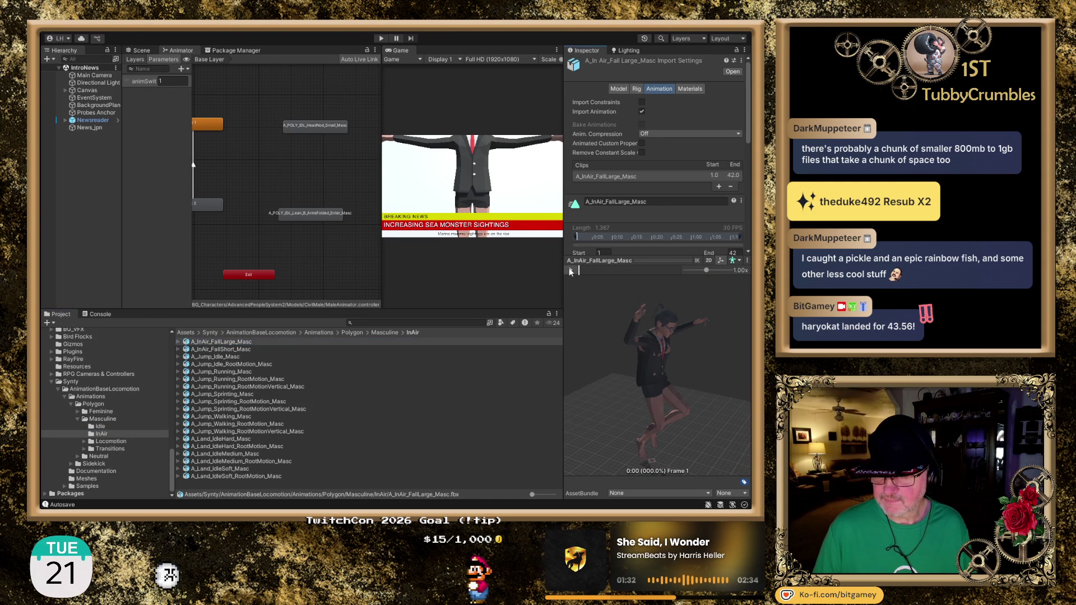
{"action": "left_click_drag", "start_coordinate": [694, 403], "coordinate": [609, 382]}
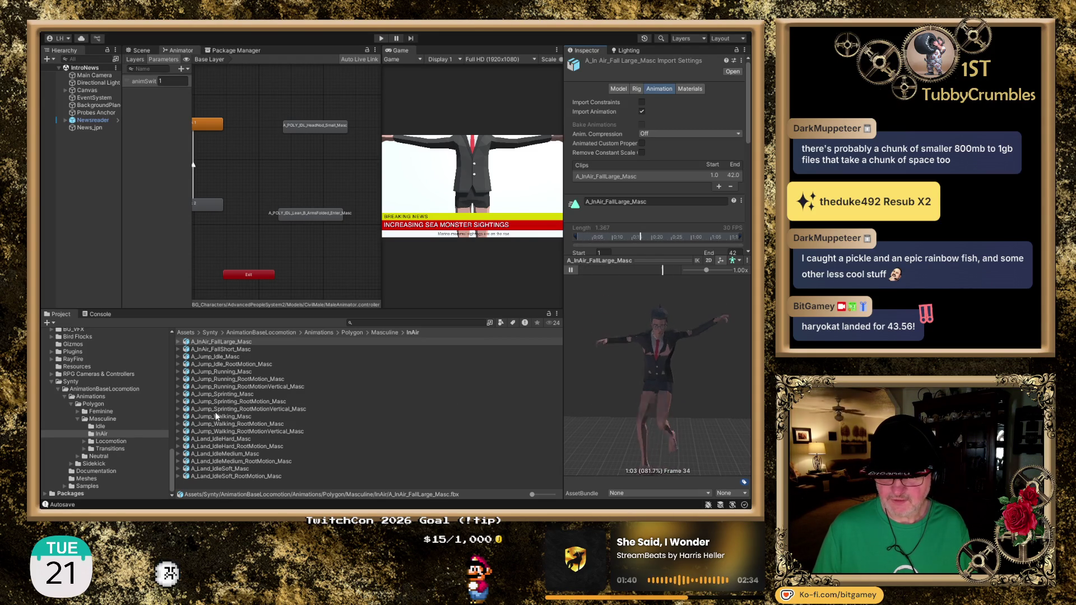
{"action": "left_click", "coordinate": [107, 443]}
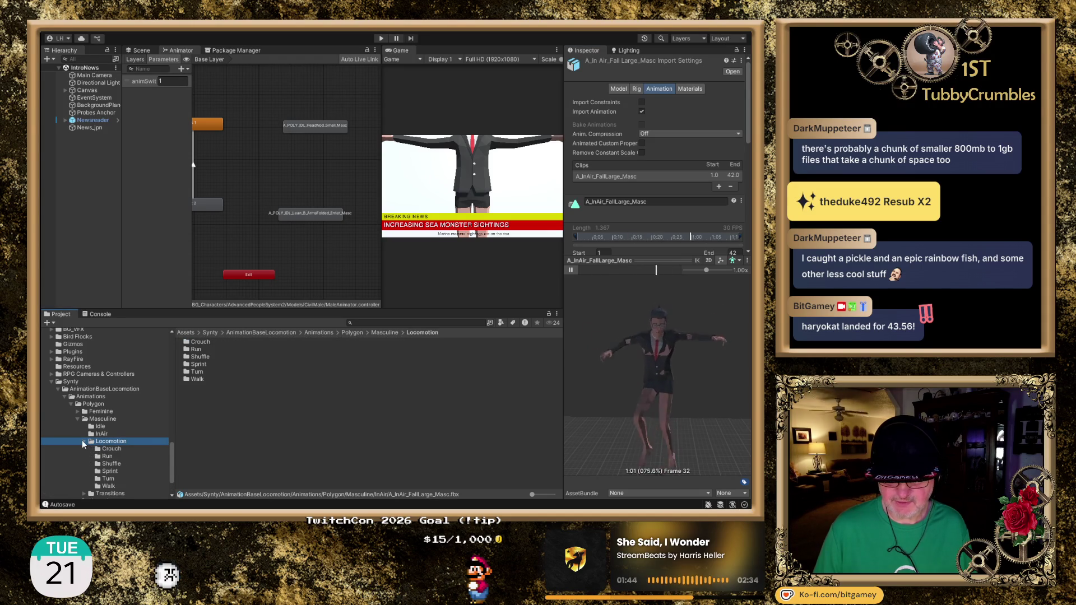
{"action": "scroll", "coordinate": [148, 392], "scroll_direction": "down", "scroll_amount": 2}
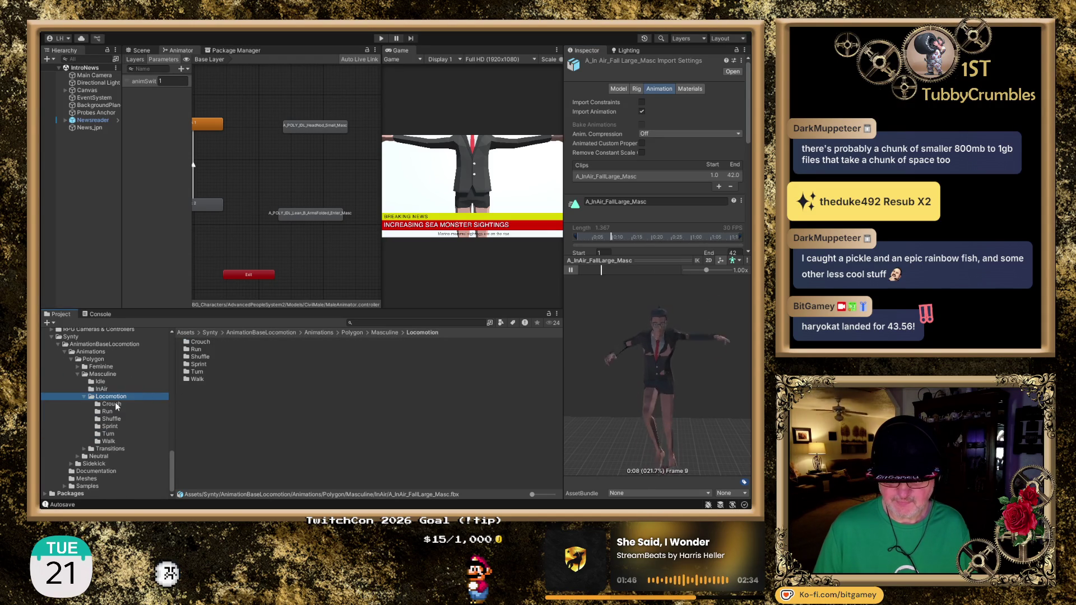
Step: Open the Crouch folder and preview A_Crouch_BckStrafeB_Masc from the character's front
{"action": "left_click", "coordinate": [116, 404]}
{"action": "left_click", "coordinate": [248, 342]}
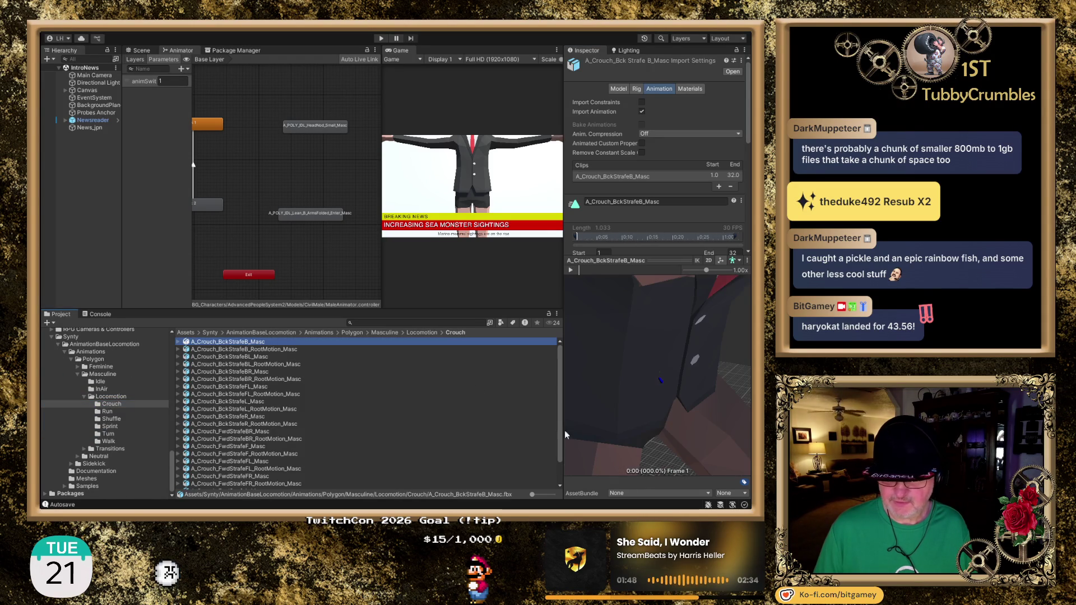
{"action": "scroll", "coordinate": [650, 387], "scroll_direction": "down", "scroll_amount": 5}
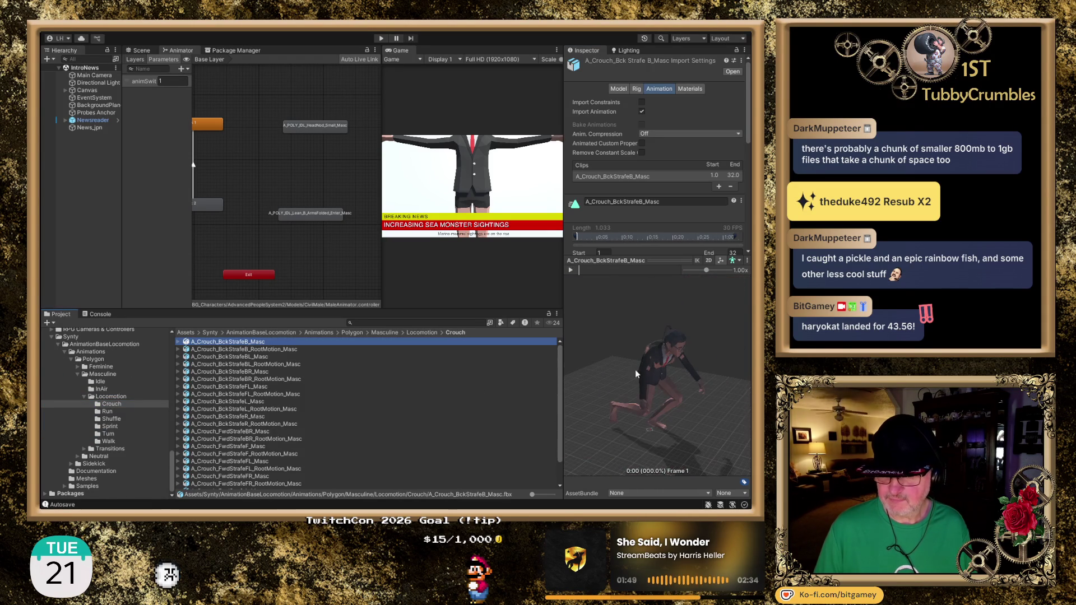
{"action": "left_click", "coordinate": [575, 261]}
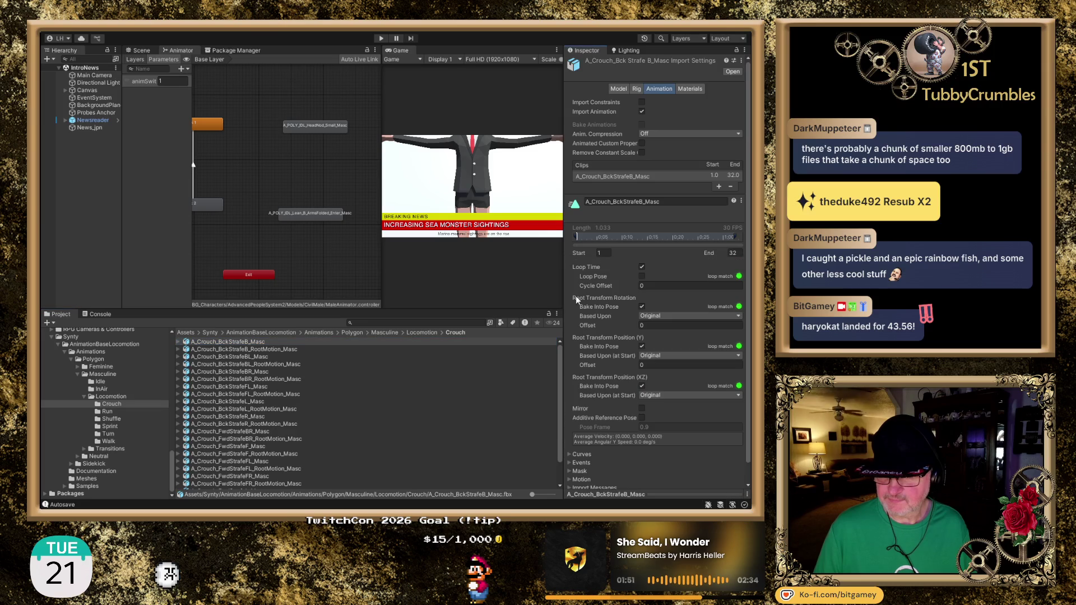
{"action": "left_click", "coordinate": [673, 497]}
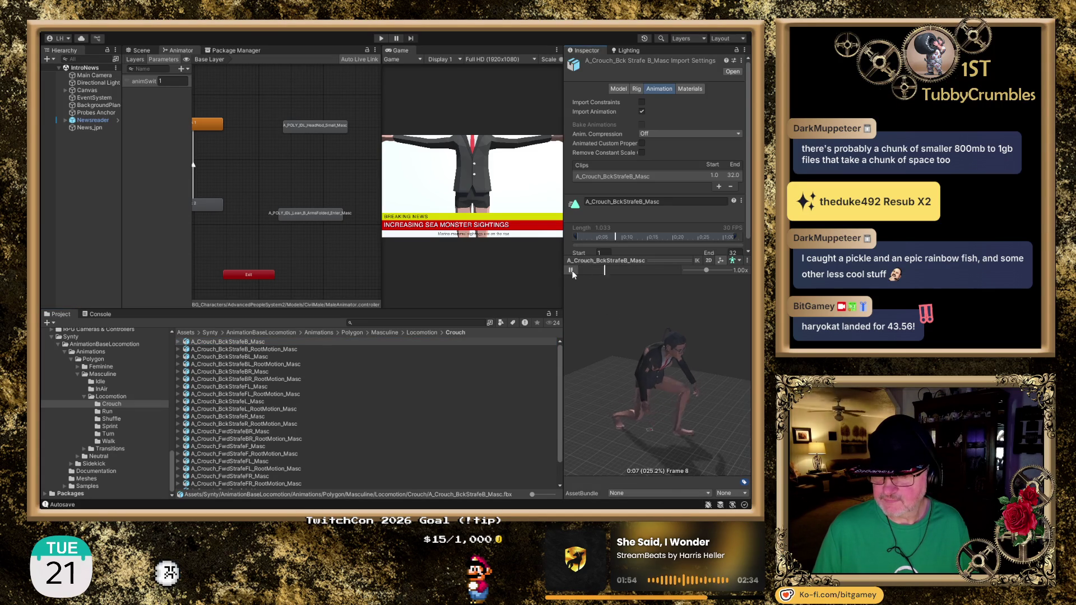
{"action": "left_click_drag", "start_coordinate": [635, 394], "coordinate": [603, 364]}
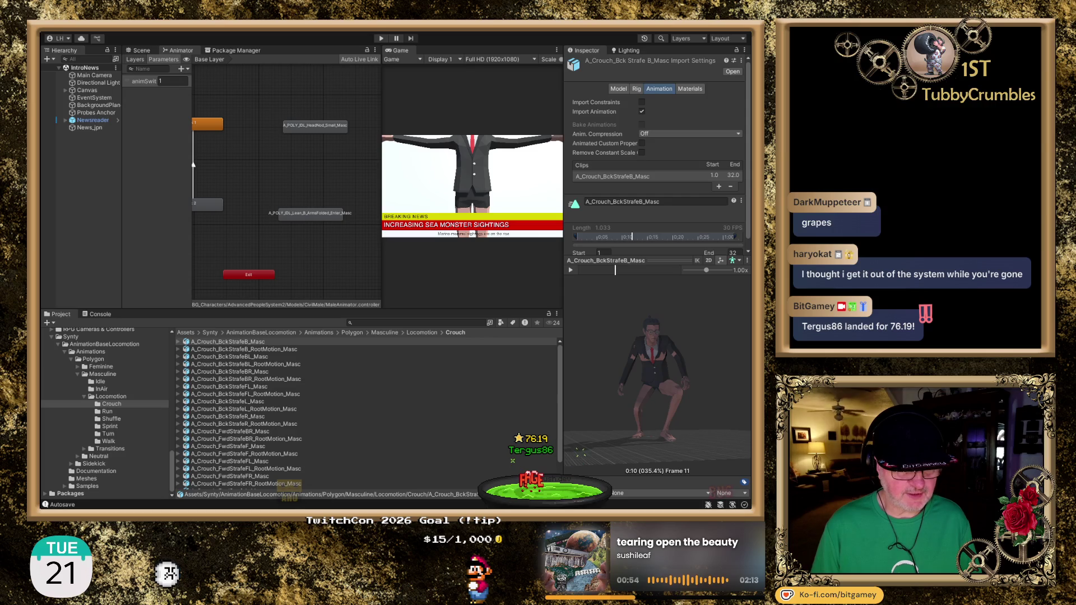
Step: Switch from Unity to the Opera GX browser with Alt+Tab
{"action": "key", "text": "alt+Tab"}
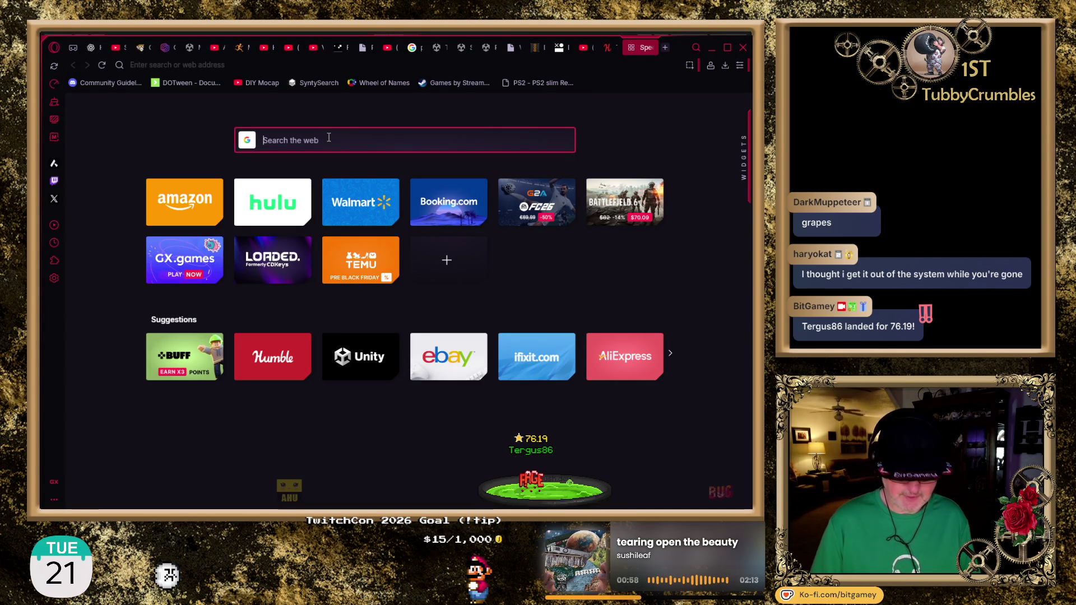
Step: Search Google for 'news anchor animations' and scroll down to the stock-footage sites
{"action": "type", "text": "news anch"}
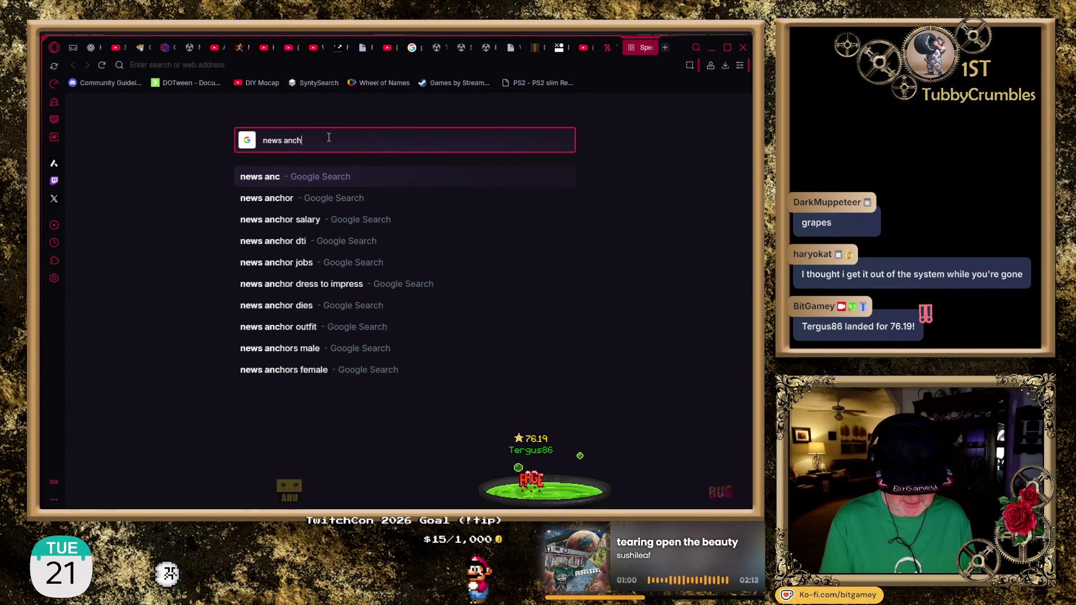
{"action": "type", "text": "or animations"}
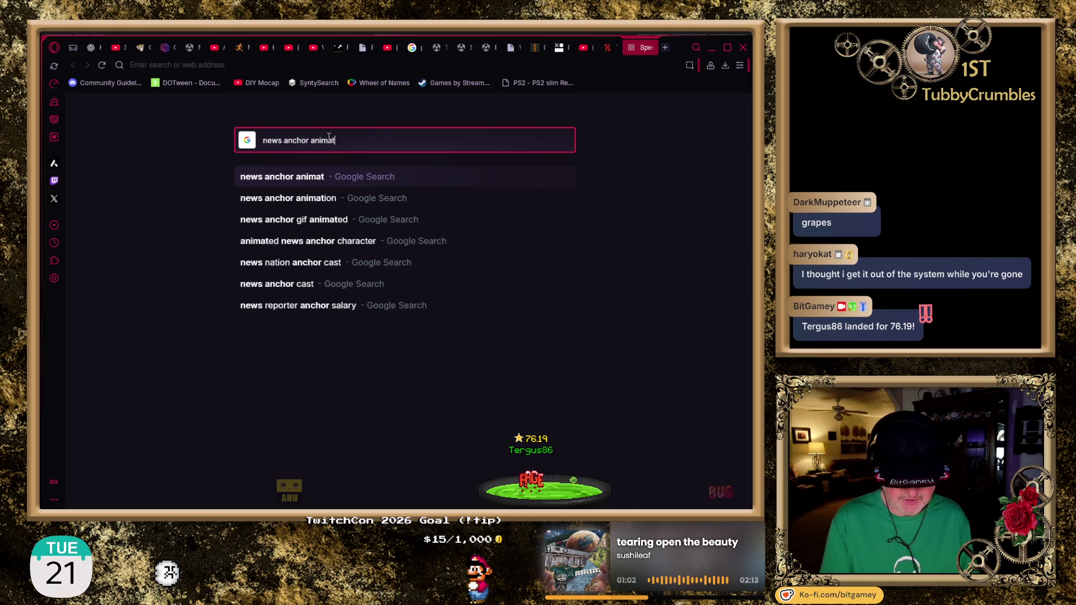
{"action": "key", "text": "Return"}
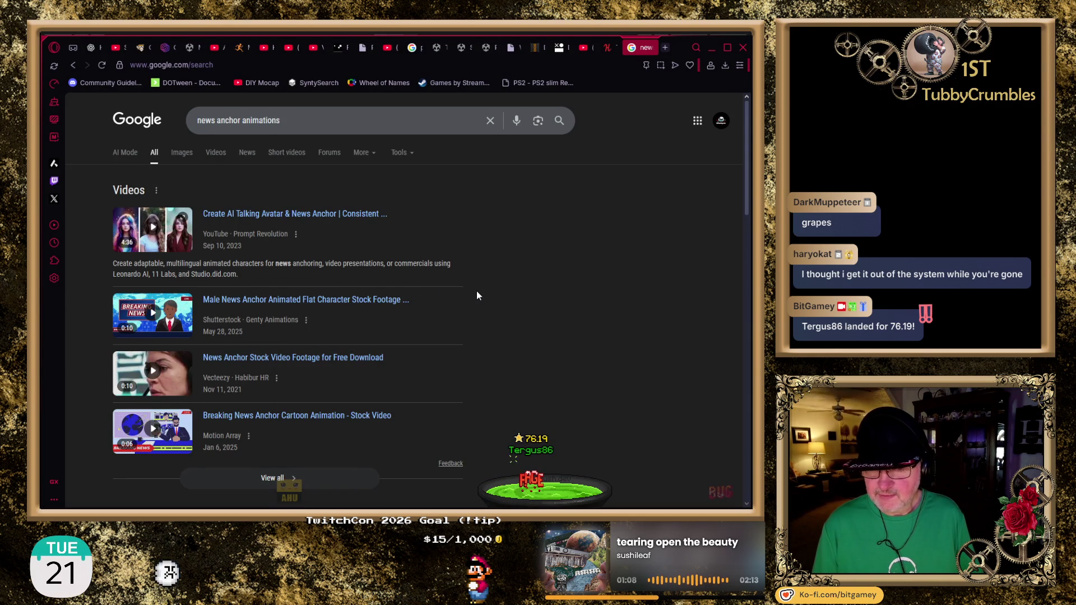
{"action": "scroll", "coordinate": [477, 291], "scroll_direction": "down", "scroll_amount": 2}
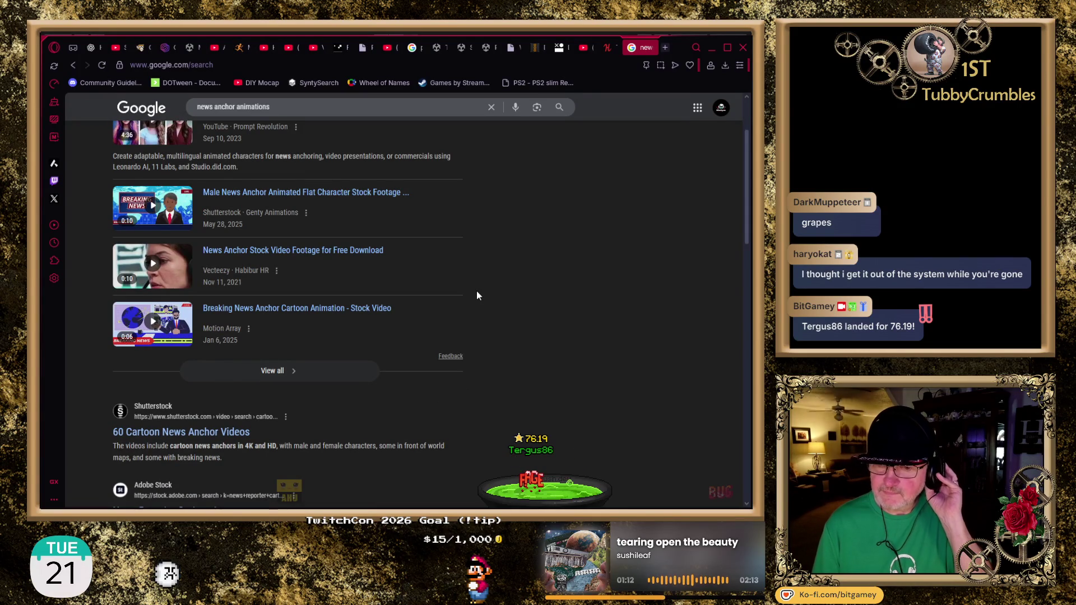
{"action": "scroll", "coordinate": [477, 291], "scroll_direction": "down", "scroll_amount": 1}
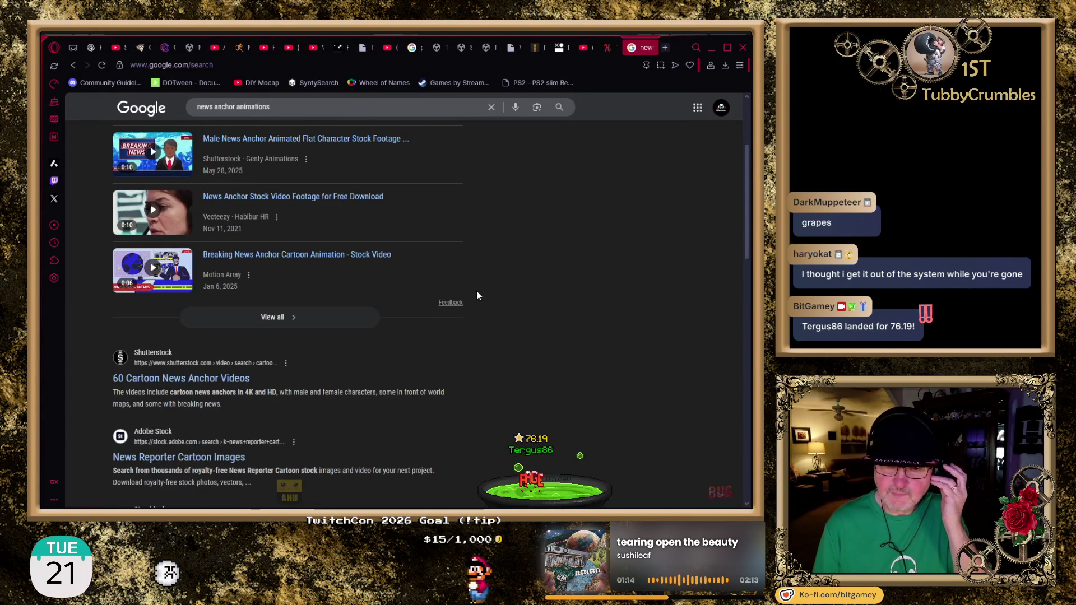
{"action": "scroll", "coordinate": [419, 306], "scroll_direction": "down", "scroll_amount": 3}
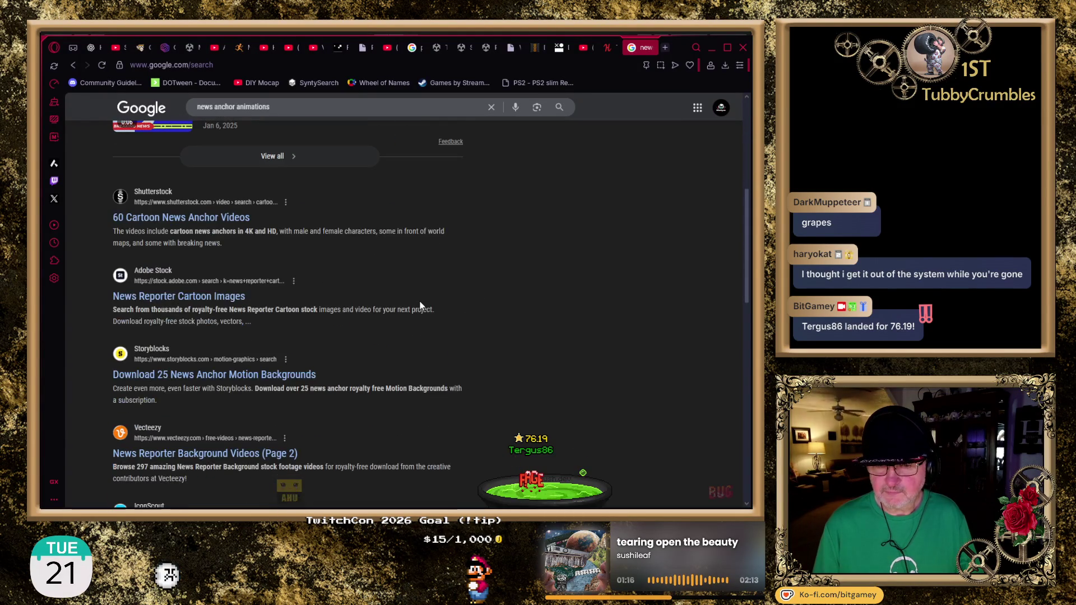
{"action": "scroll", "coordinate": [421, 306], "scroll_direction": "down", "scroll_amount": 1}
{"action": "left_click", "coordinate": [234, 109]}
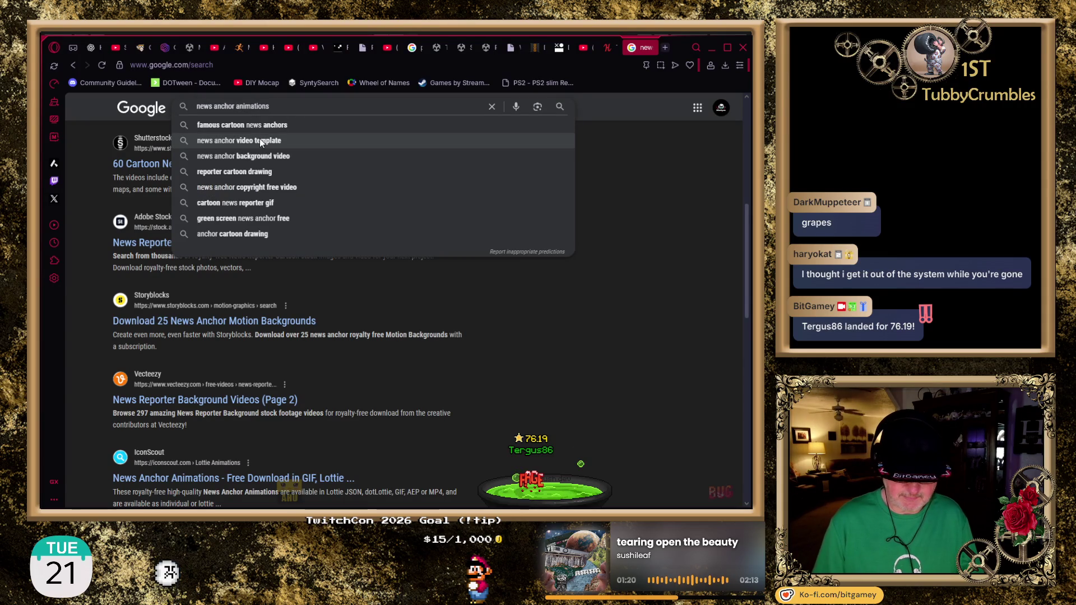
Step: Add 'unity' to the query and scroll through the new results
{"action": "type", "text": "unity"}
{"action": "key", "text": "Return"}
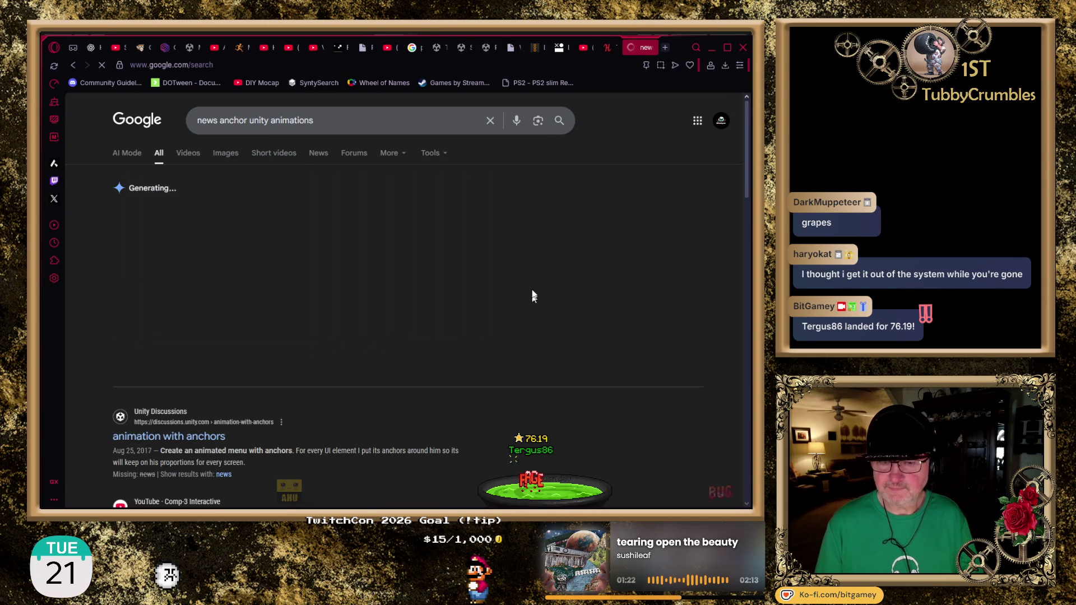
{"action": "scroll", "coordinate": [532, 289], "scroll_direction": "down", "scroll_amount": 5}
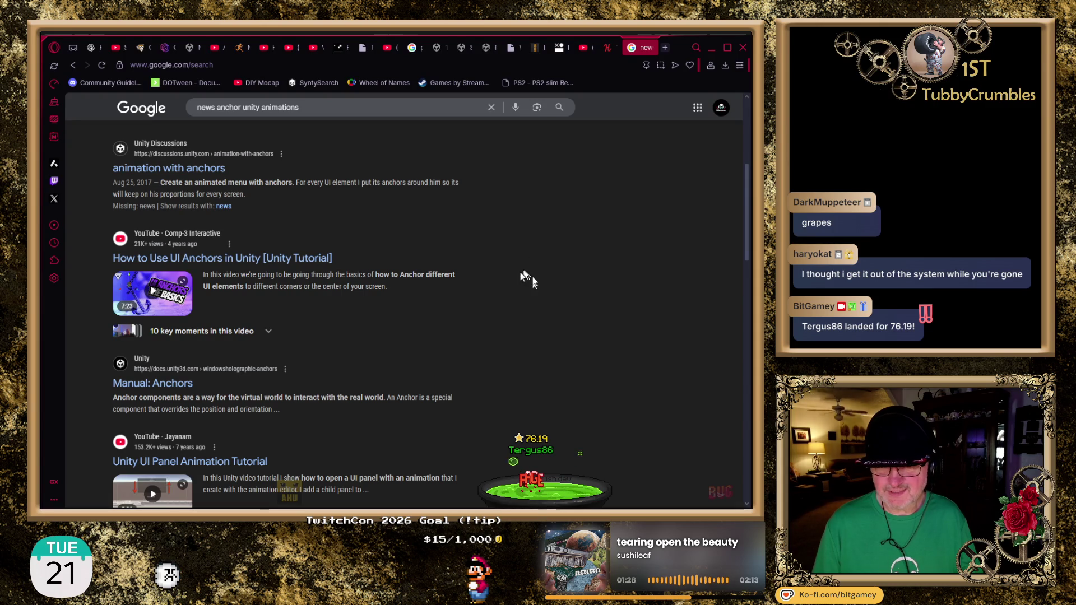
{"action": "scroll", "coordinate": [542, 277], "scroll_direction": "down", "scroll_amount": 2}
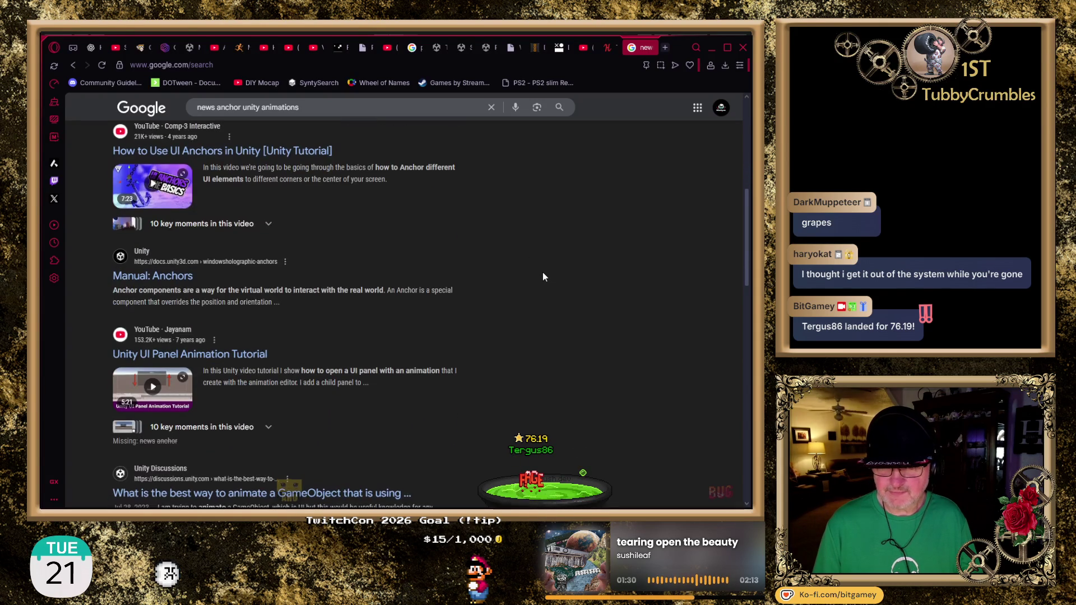
{"action": "scroll", "coordinate": [542, 277], "scroll_direction": "down", "scroll_amount": 2}
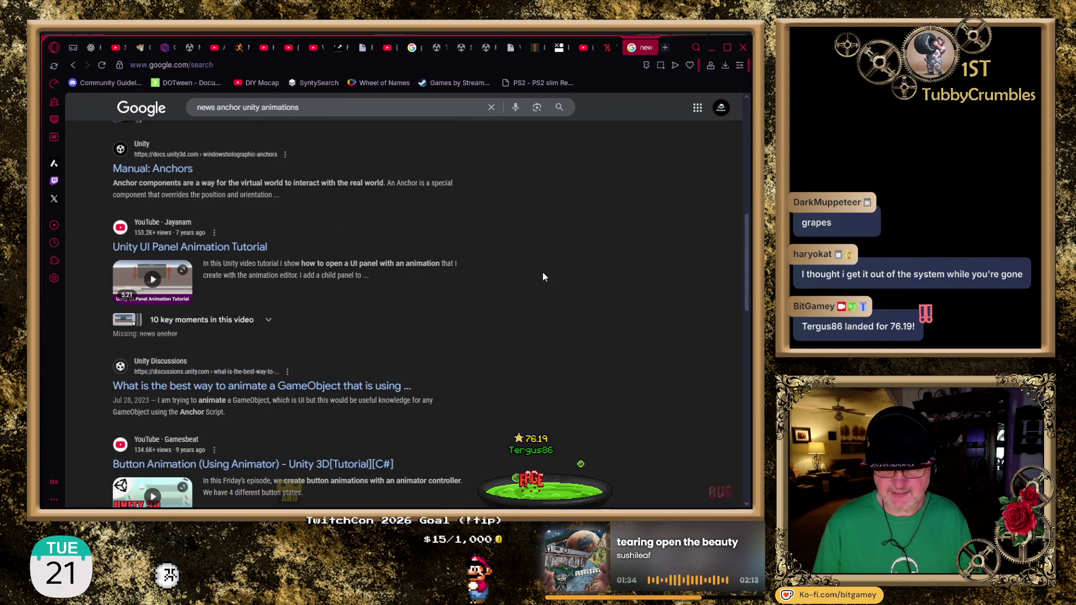
{"action": "scroll", "coordinate": [542, 274], "scroll_direction": "down", "scroll_amount": 4}
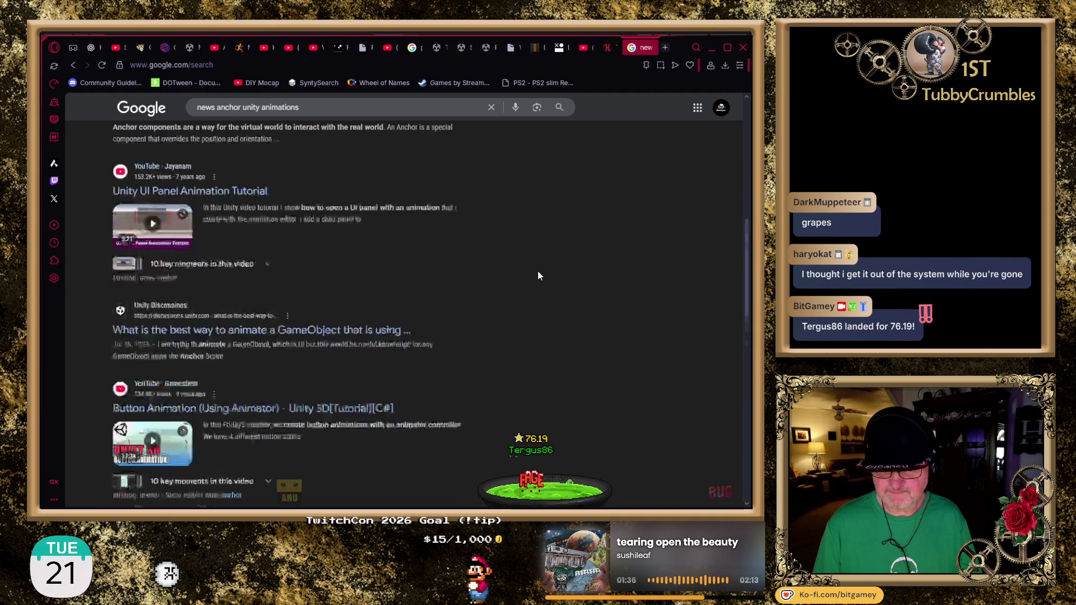
Step: Change the query to 'news reader unity animations', review the results, and close the tab
{"action": "double_click", "coordinate": [219, 106]}
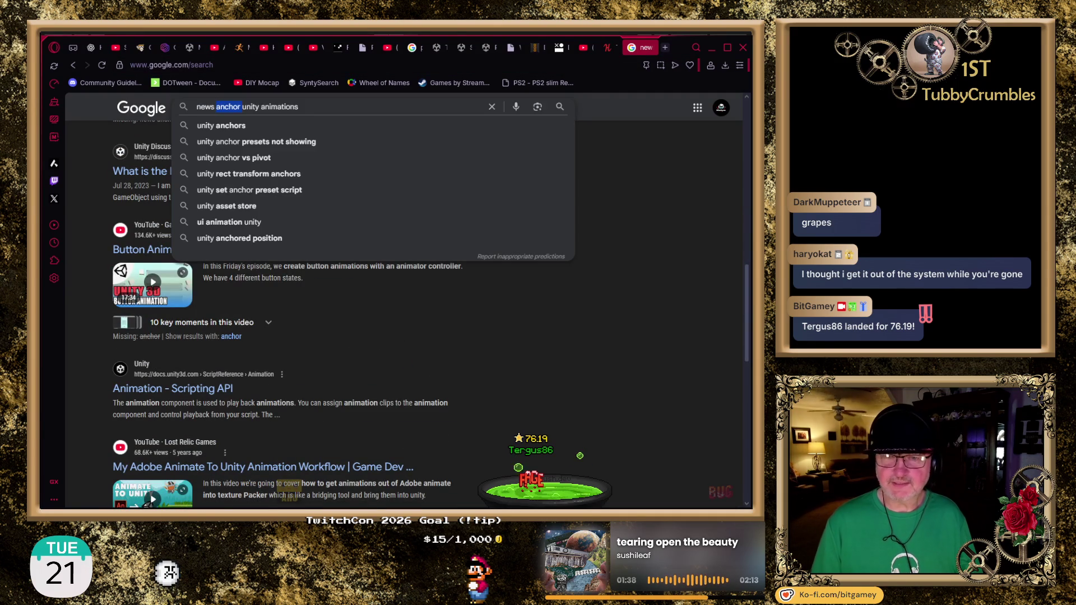
{"action": "type", "text": "reader"}
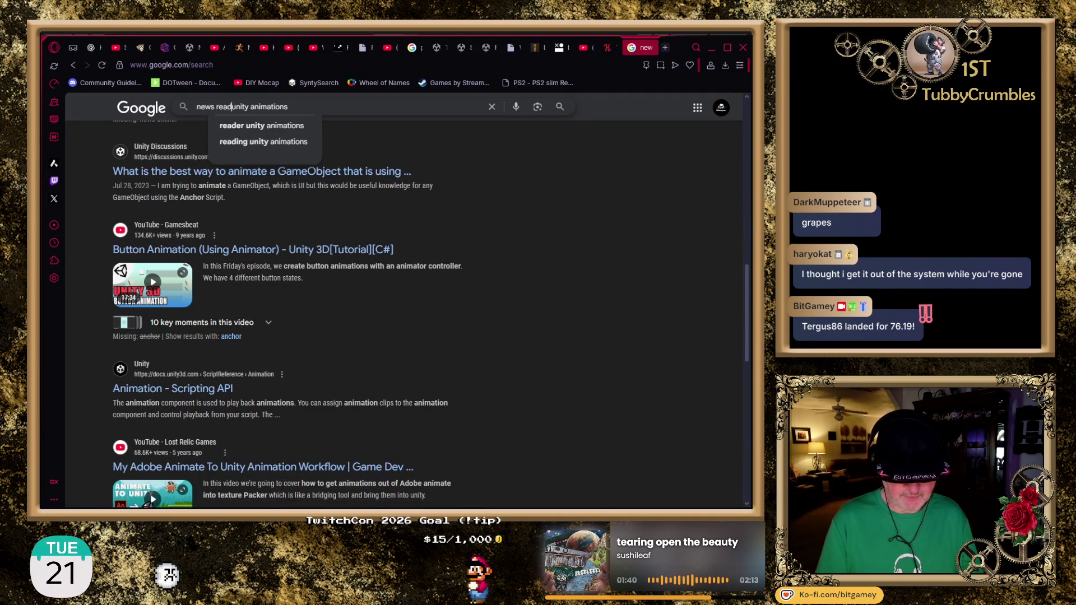
{"action": "key", "text": "Return"}
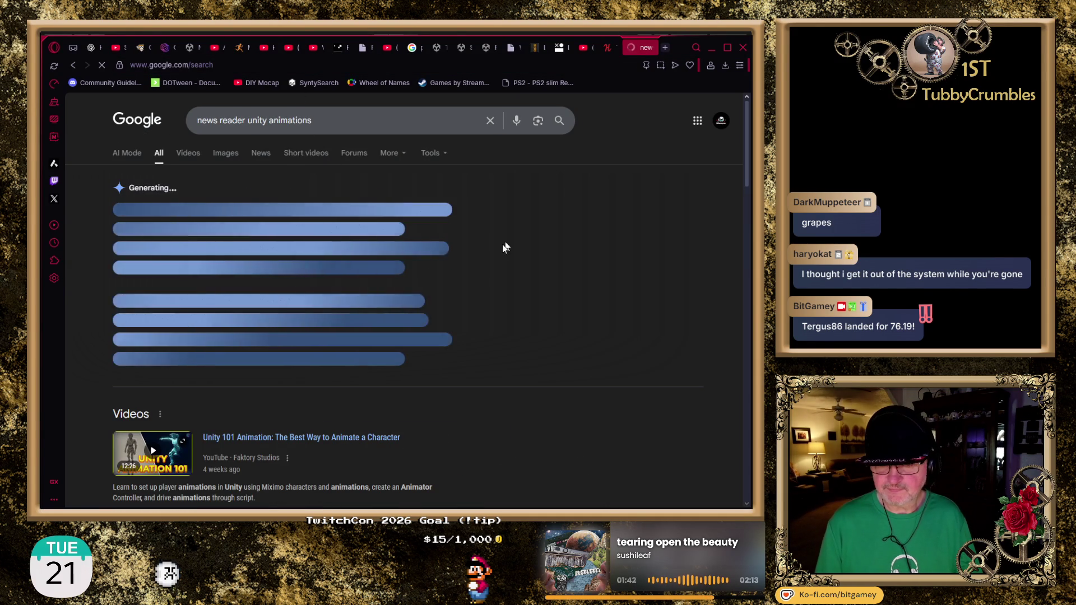
{"action": "scroll", "coordinate": [490, 241], "scroll_direction": "down", "scroll_amount": 6}
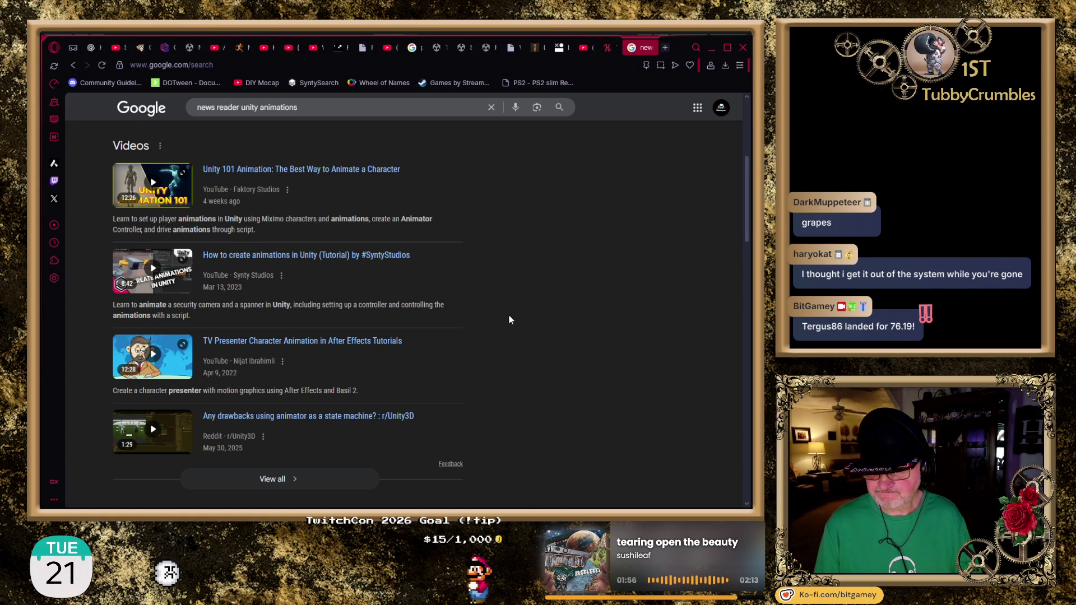
{"action": "scroll", "coordinate": [510, 316], "scroll_direction": "down", "scroll_amount": 1}
{"action": "scroll", "coordinate": [509, 319], "scroll_direction": "down", "scroll_amount": 4}
{"action": "scroll", "coordinate": [509, 318], "scroll_direction": "down", "scroll_amount": 2}
{"action": "scroll", "coordinate": [509, 319], "scroll_direction": "down", "scroll_amount": 1}
{"action": "scroll", "coordinate": [509, 319], "scroll_direction": "down", "scroll_amount": 3}
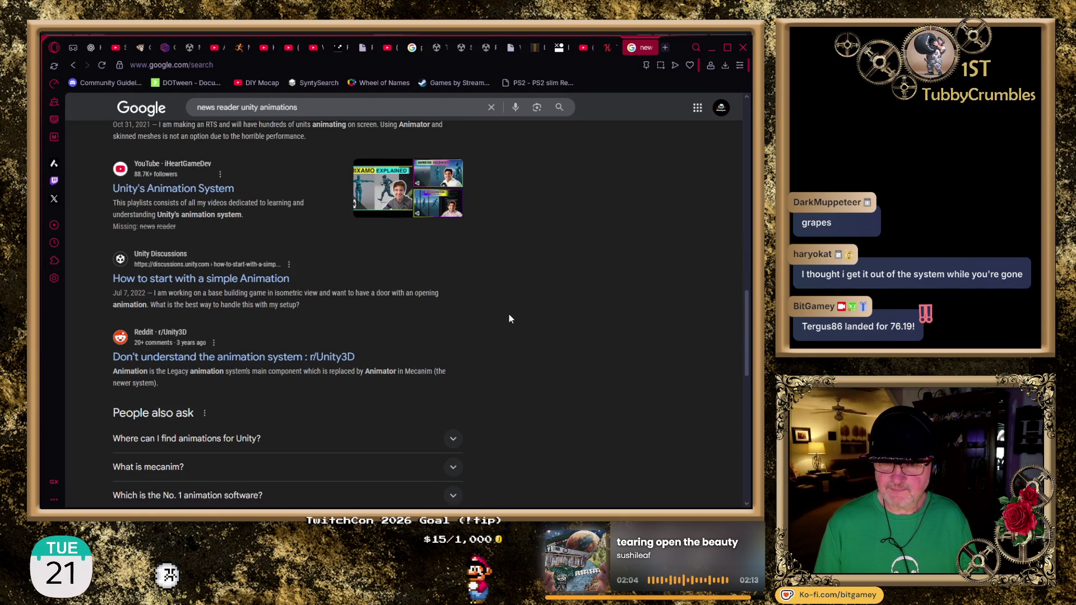
{"action": "scroll", "coordinate": [509, 319], "scroll_direction": "down", "scroll_amount": 2}
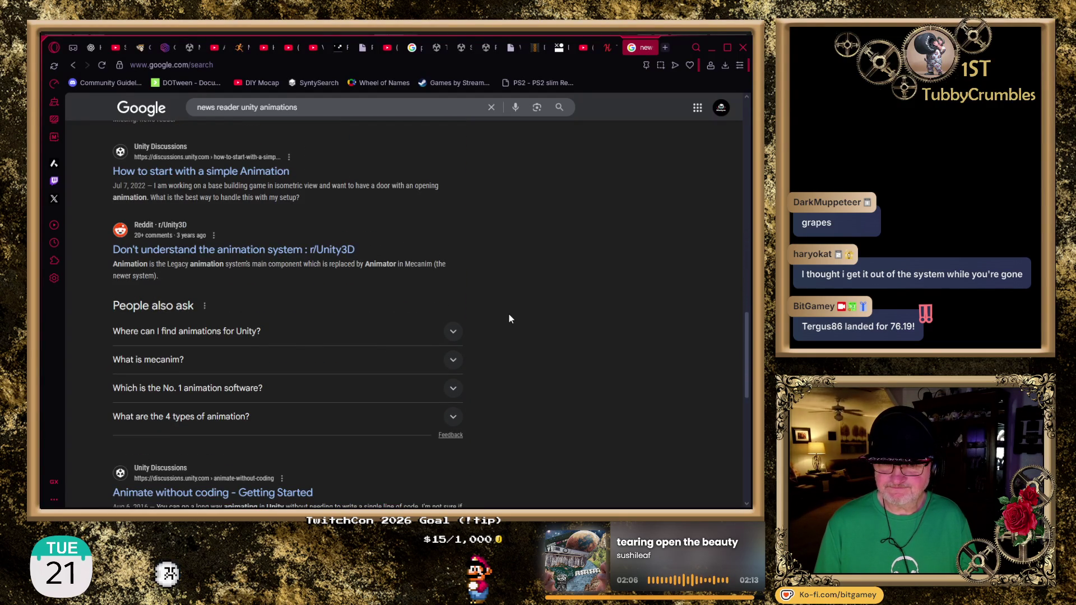
{"action": "scroll", "coordinate": [509, 319], "scroll_direction": "down", "scroll_amount": 2}
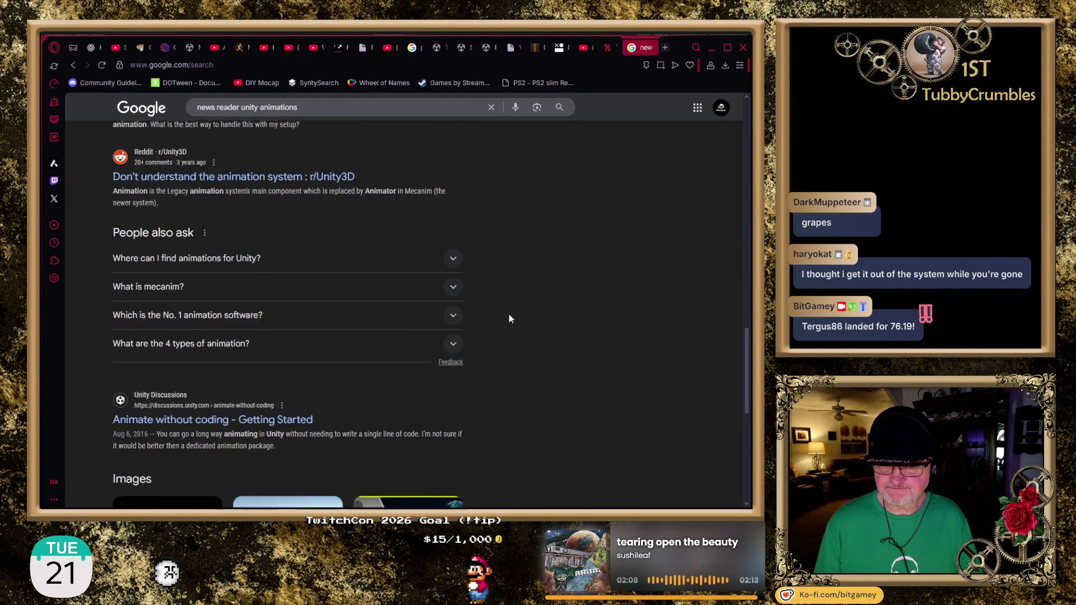
{"action": "scroll", "coordinate": [509, 319], "scroll_direction": "down", "scroll_amount": 3}
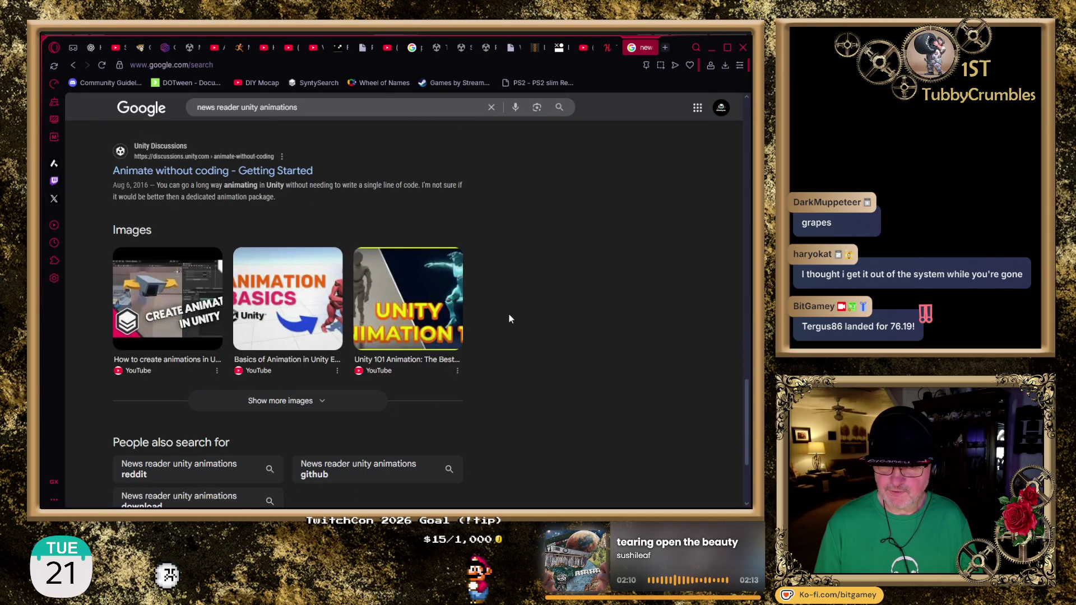
{"action": "scroll", "coordinate": [509, 319], "scroll_direction": "down", "scroll_amount": 3}
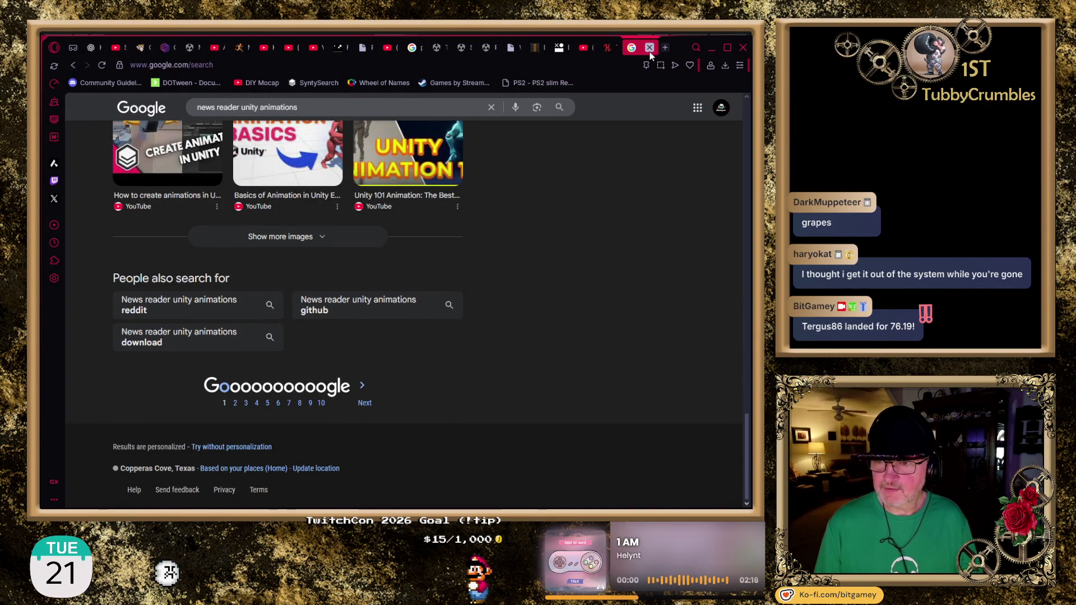
{"action": "left_click", "coordinate": [650, 49]}
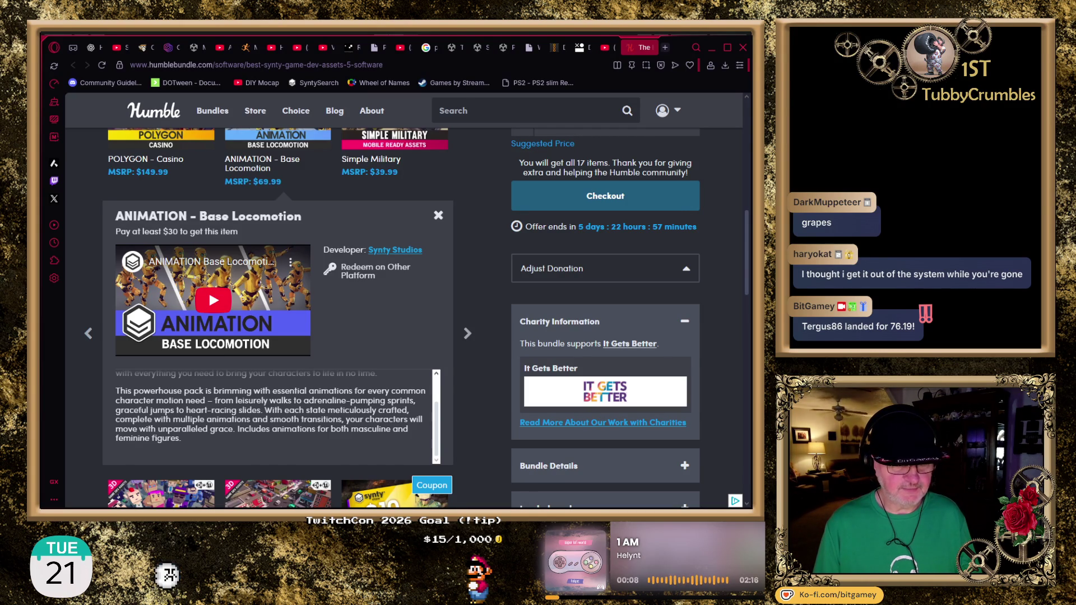
Step: Switch back to the Unity editor with Alt+Tab
{"action": "key", "text": "alt+Tab"}
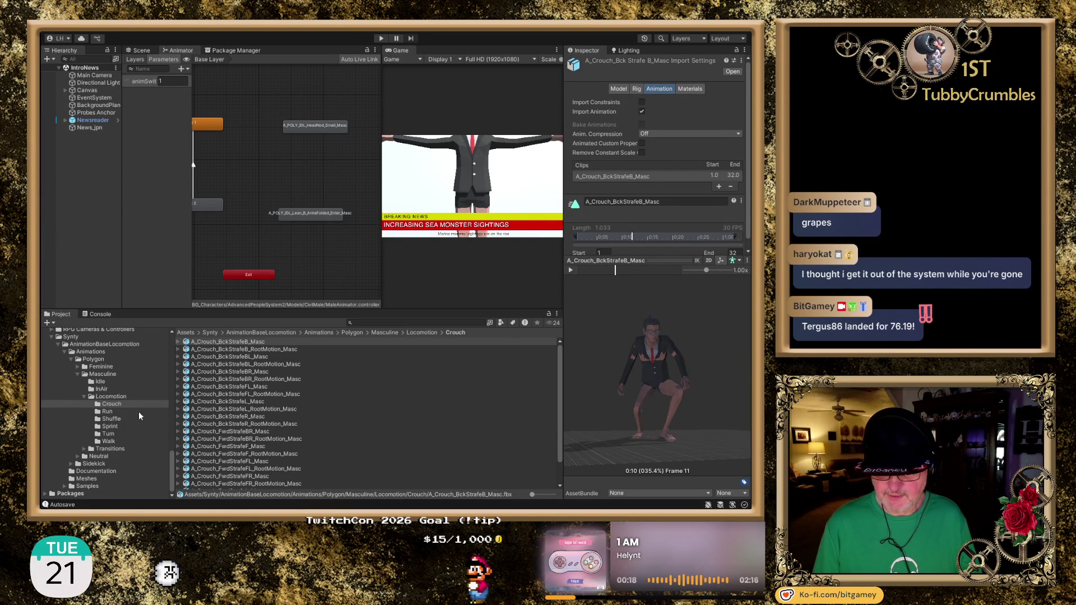
Step: Browse Run and Shuffle clips, then play and stop the A_Shuffle_Standing_F_Masc preview
{"action": "left_click", "coordinate": [115, 412]}
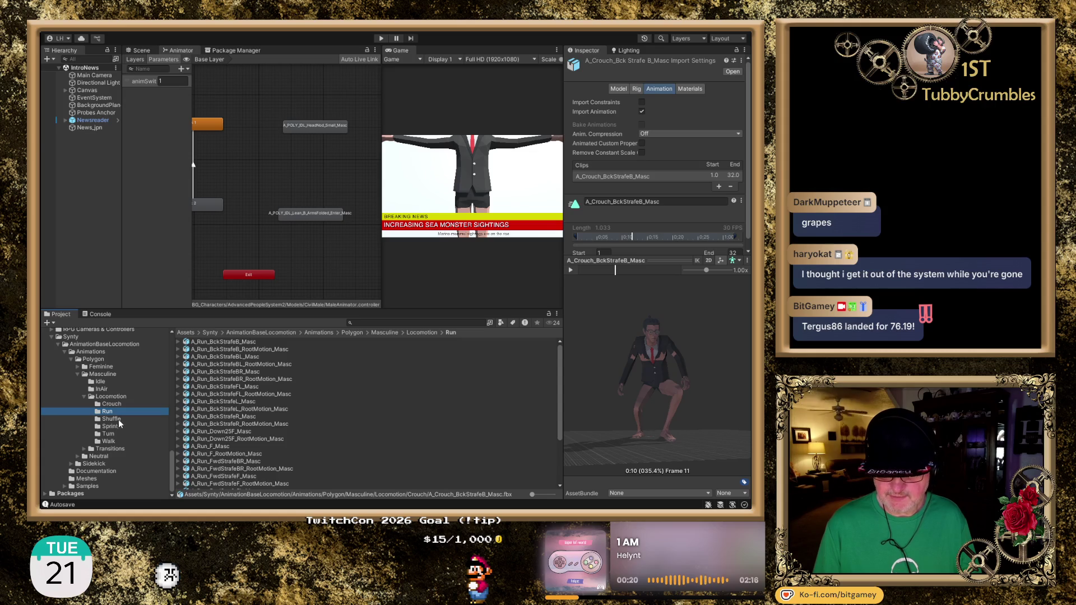
{"action": "left_click", "coordinate": [119, 420]}
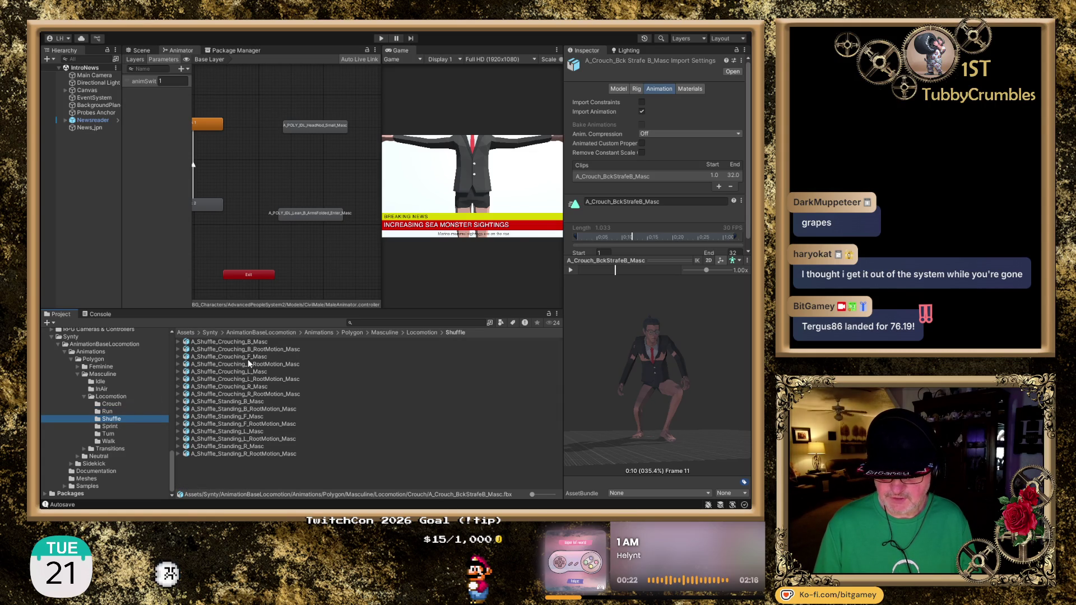
{"action": "left_click", "coordinate": [258, 416]}
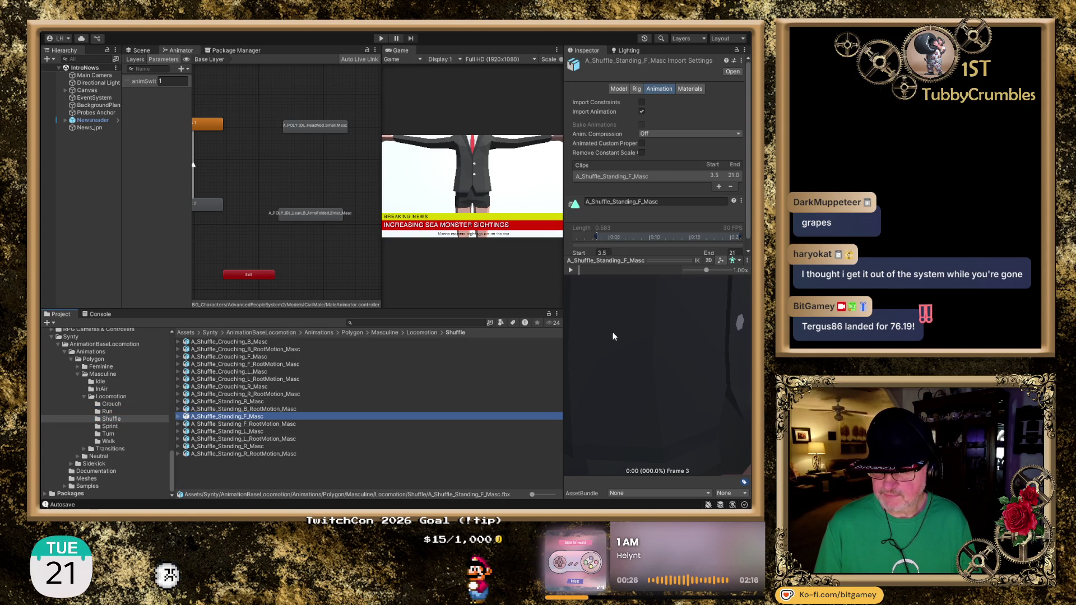
{"action": "left_click", "coordinate": [570, 270]}
{"action": "left_click_drag", "start_coordinate": [687, 377], "coordinate": [614, 371]}
{"action": "left_click", "coordinate": [571, 270]}
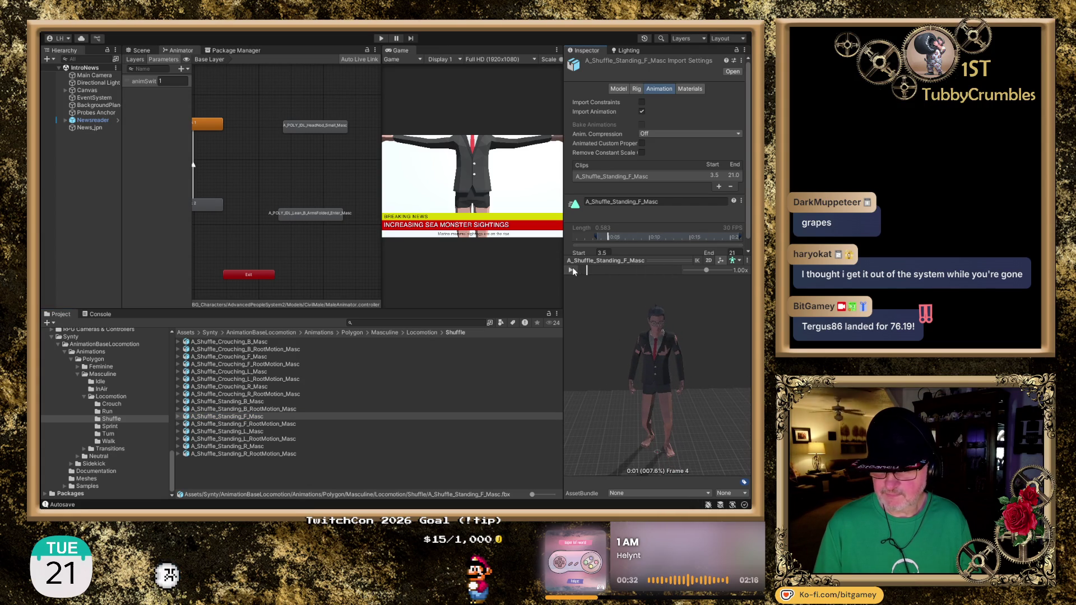
Step: Browse the Sprint, Turn and Walk clips, then collapse the Locomotion folder
{"action": "left_click", "coordinate": [110, 427]}
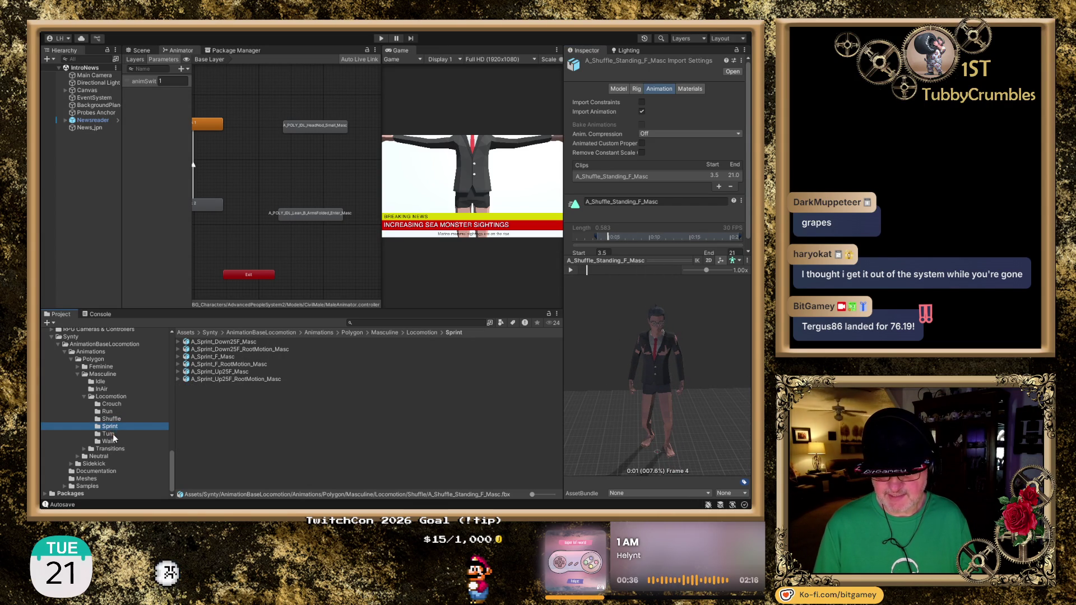
{"action": "left_click", "coordinate": [118, 435]}
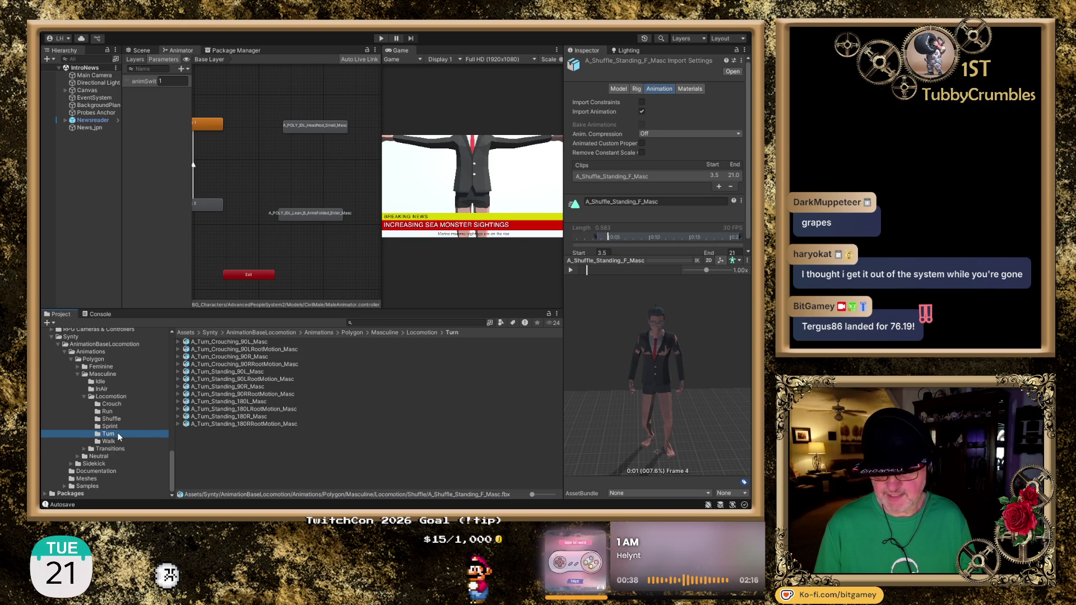
{"action": "left_click", "coordinate": [120, 441]}
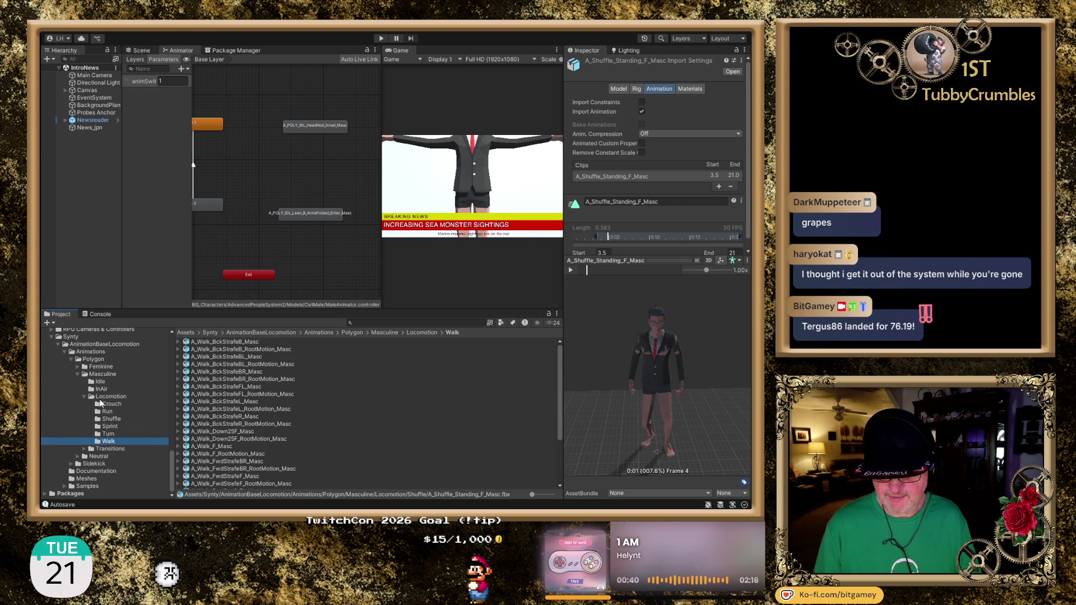
{"action": "left_click", "coordinate": [85, 396]}
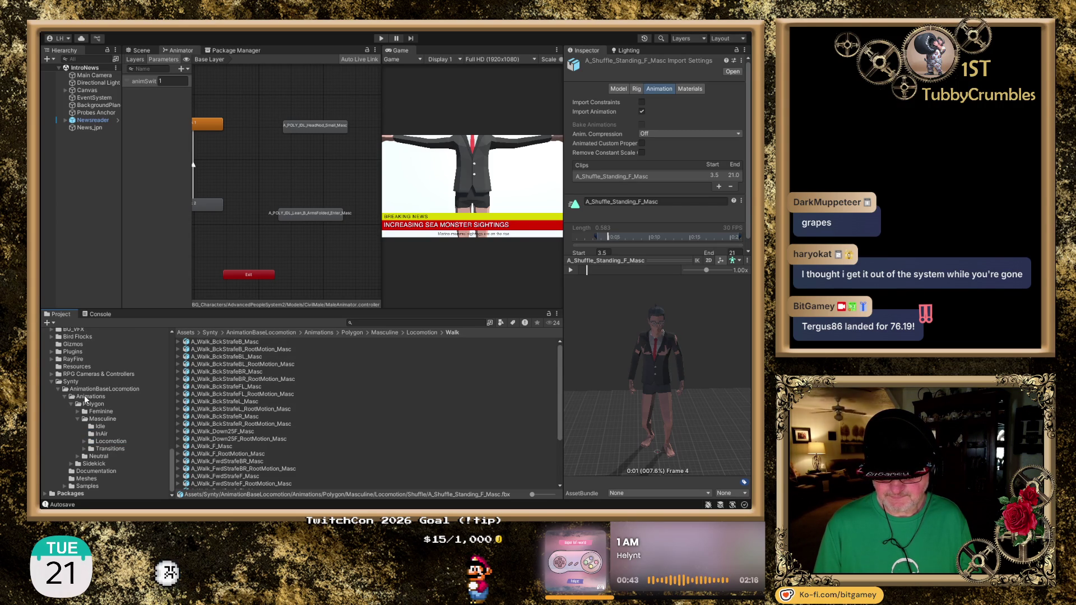
Step: Peek into Transitions, then open Neutral > Additive to list Lean, Look and TPose
{"action": "left_click", "coordinate": [84, 449]}
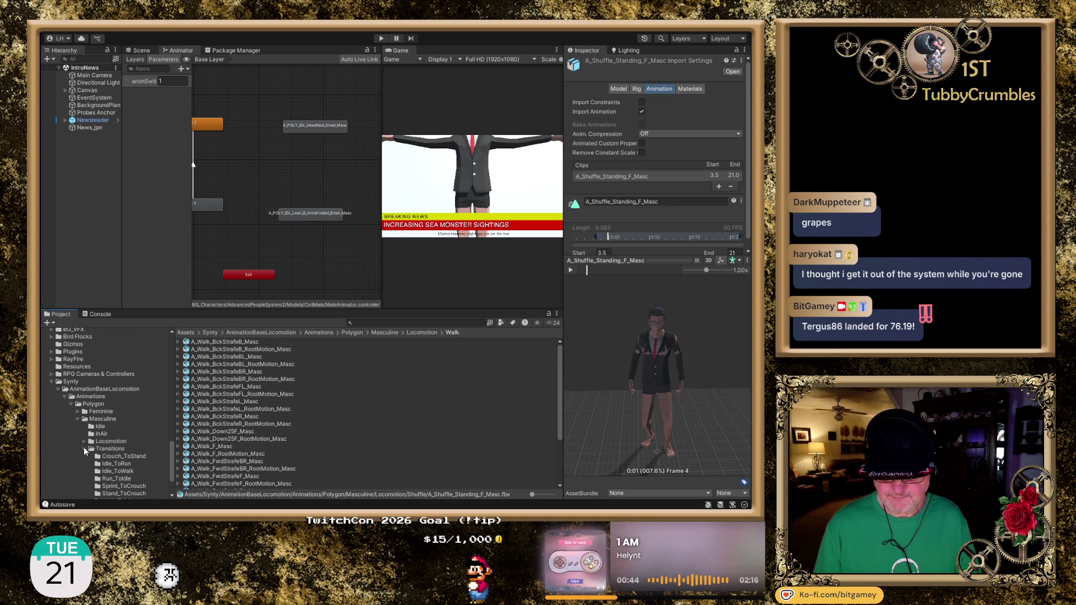
{"action": "scroll", "coordinate": [134, 412], "scroll_direction": "down", "scroll_amount": 3}
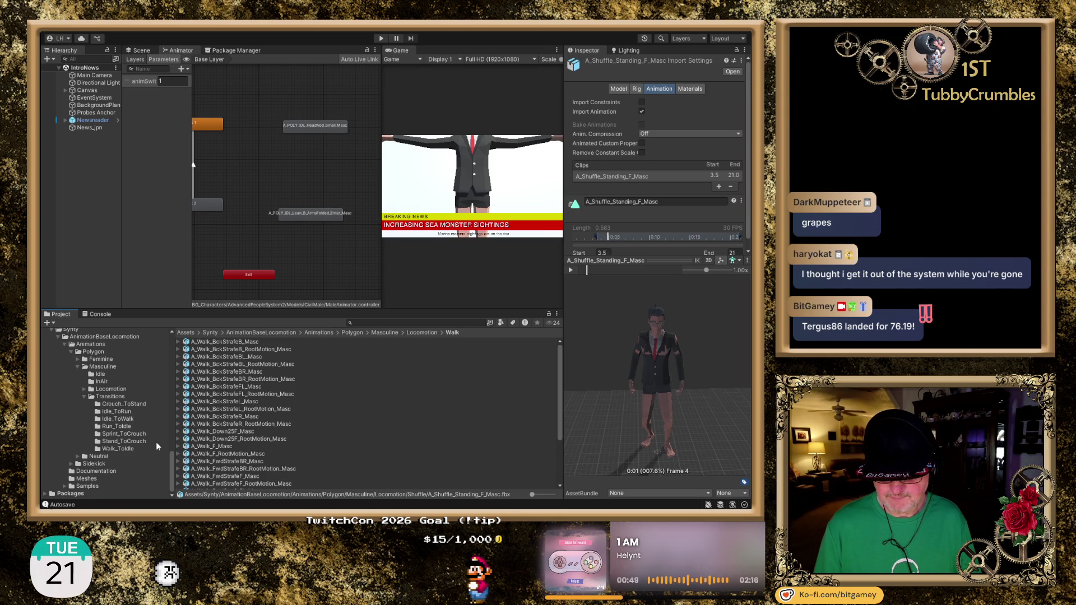
{"action": "left_click", "coordinate": [84, 395]}
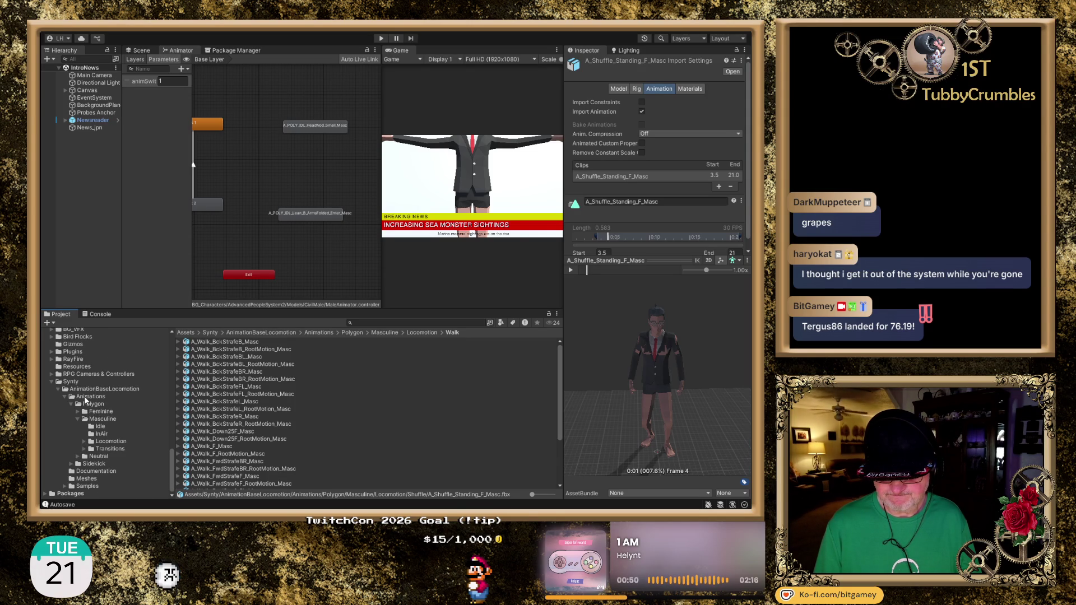
{"action": "left_click", "coordinate": [77, 456]}
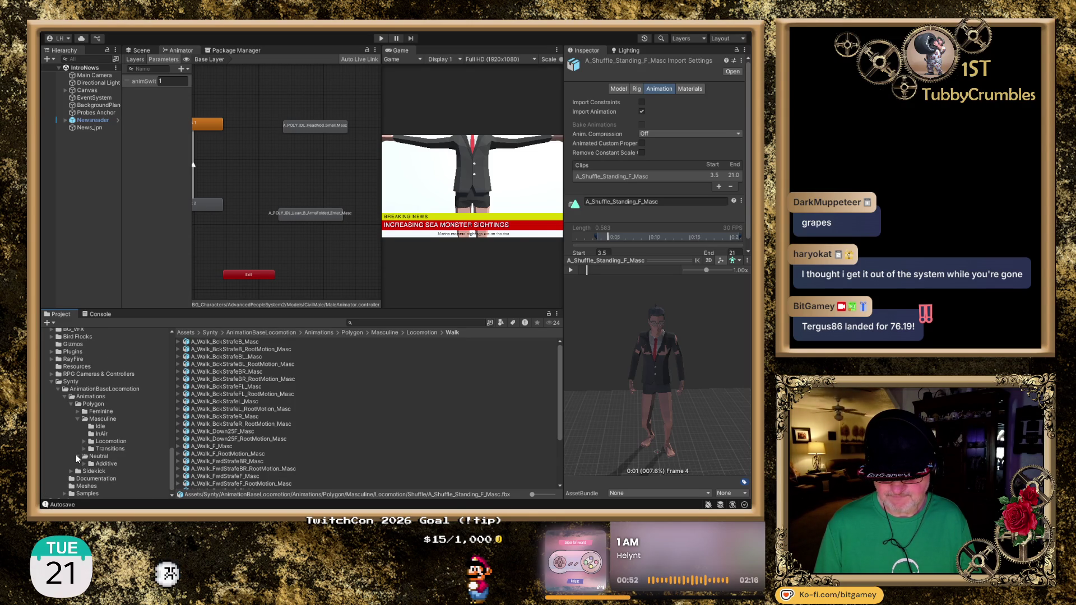
{"action": "left_click", "coordinate": [105, 464]}
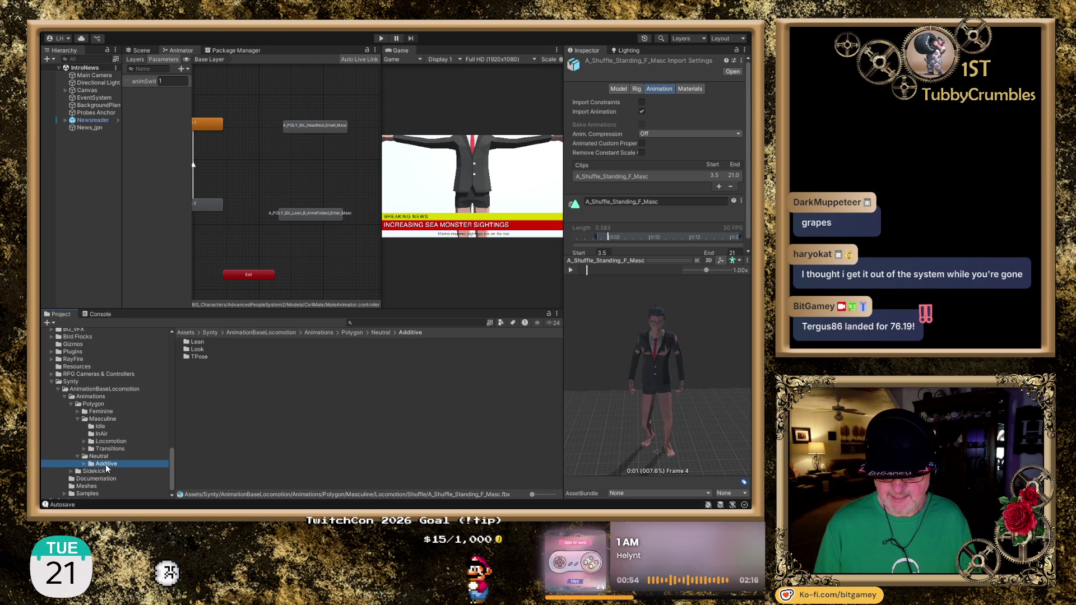
{"action": "left_click", "coordinate": [78, 457]}
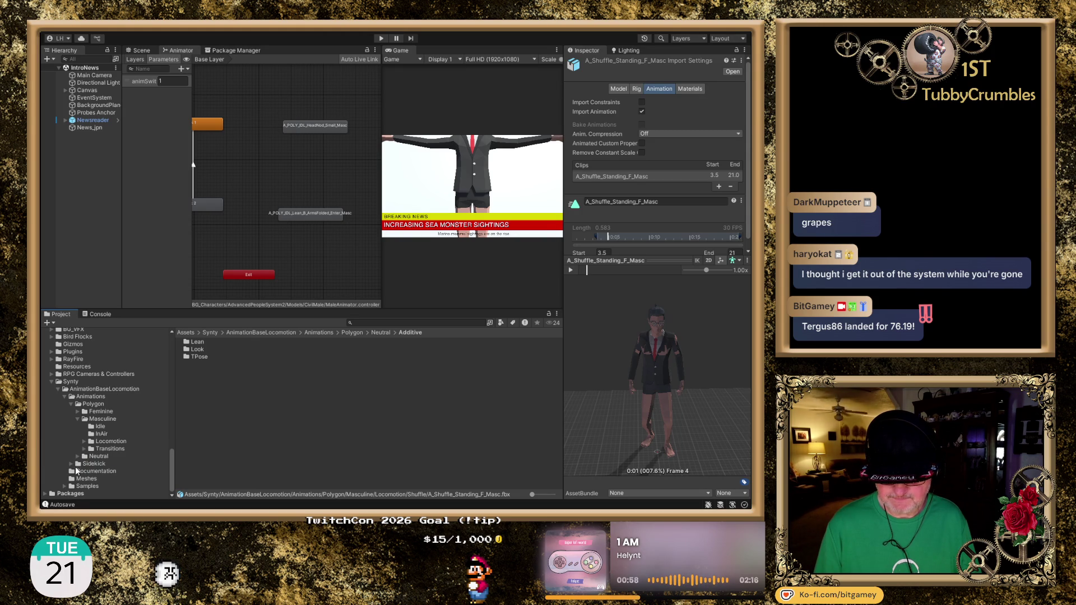
Step: Browse Sidekick > Masculine > Locomotion, then collapse the Sidekick and Synty folders
{"action": "left_click", "coordinate": [71, 464]}
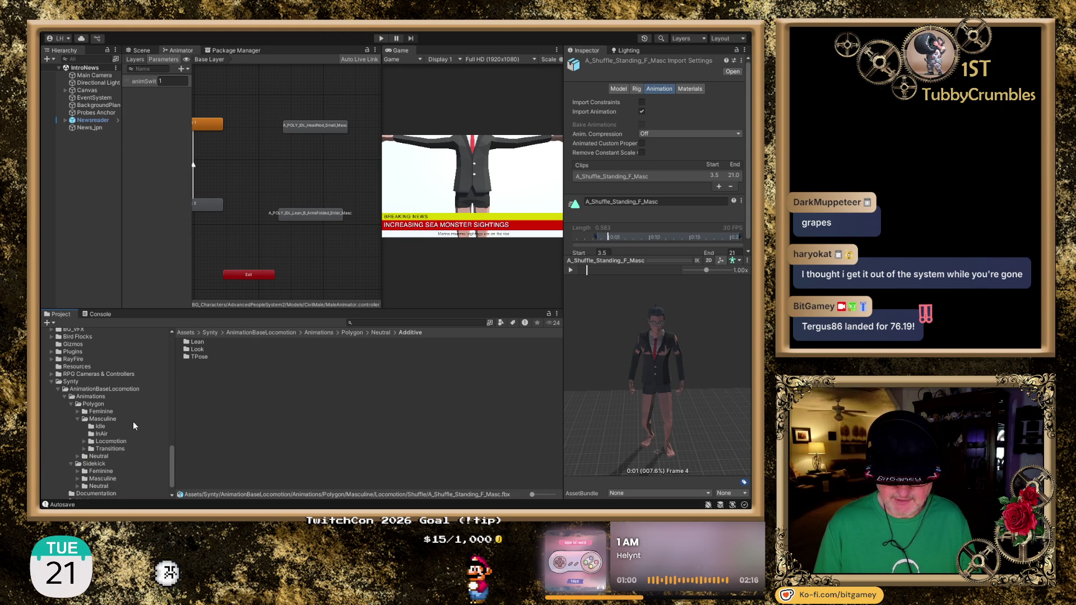
{"action": "scroll", "coordinate": [133, 426], "scroll_direction": "down", "scroll_amount": 2}
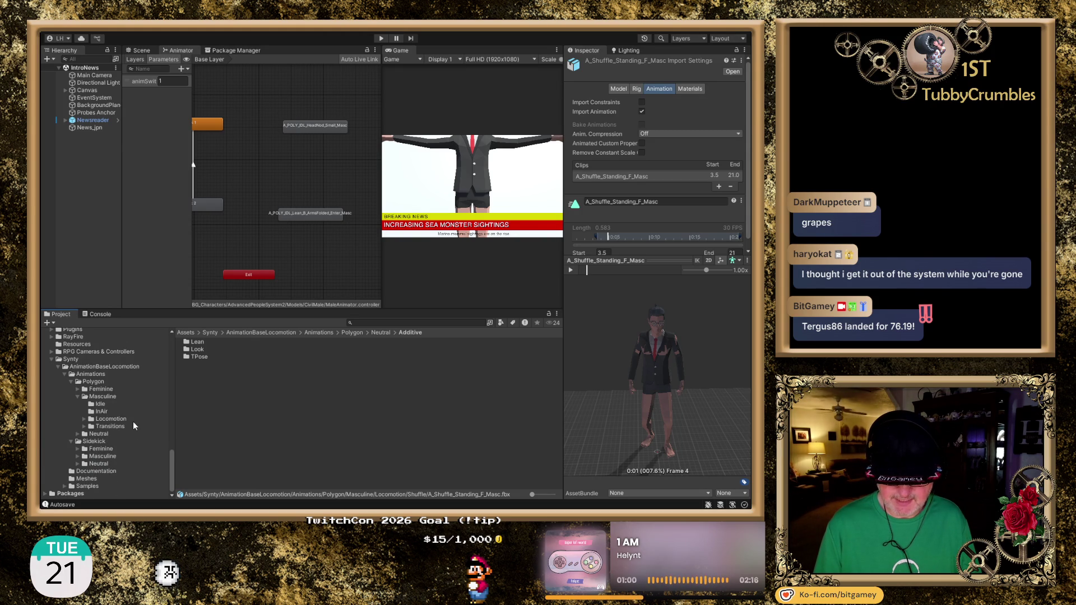
{"action": "left_click", "coordinate": [78, 458]}
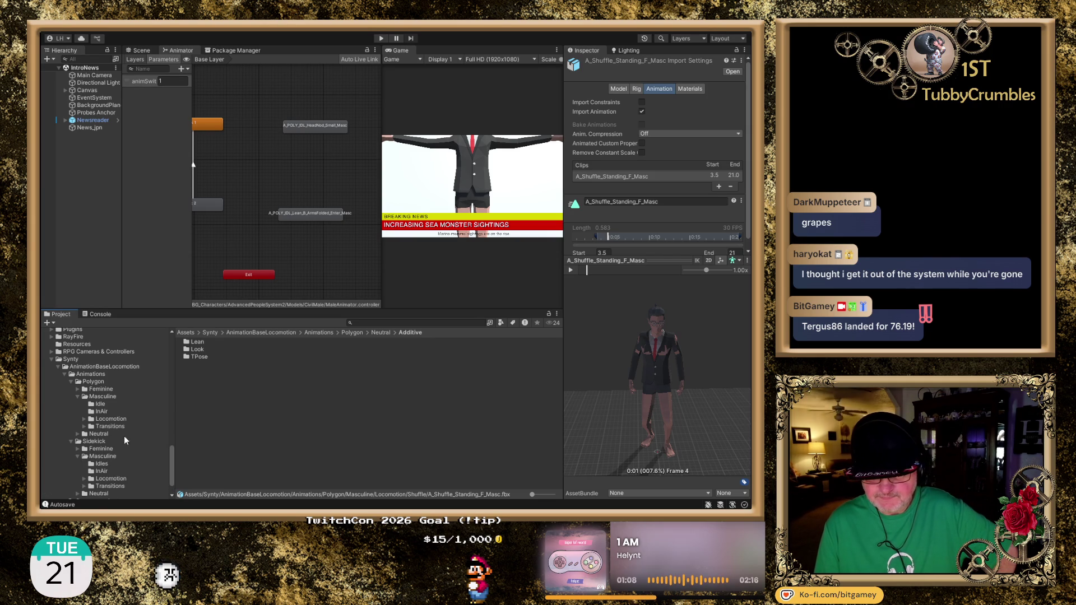
{"action": "left_click", "coordinate": [83, 451]}
{"action": "scroll", "coordinate": [82, 450], "scroll_direction": "down", "scroll_amount": 2}
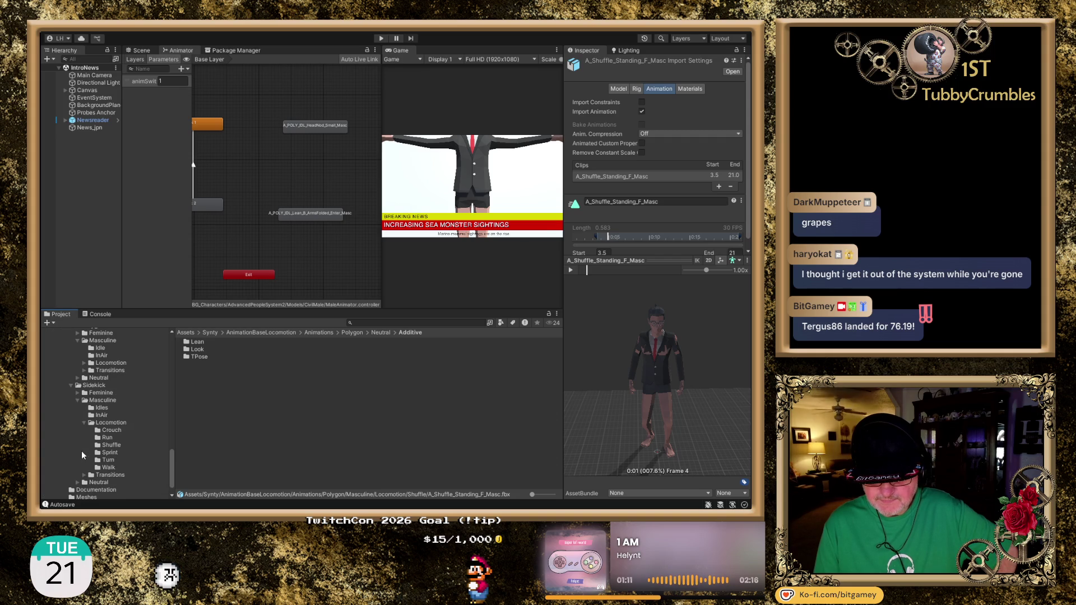
{"action": "left_click", "coordinate": [71, 385]}
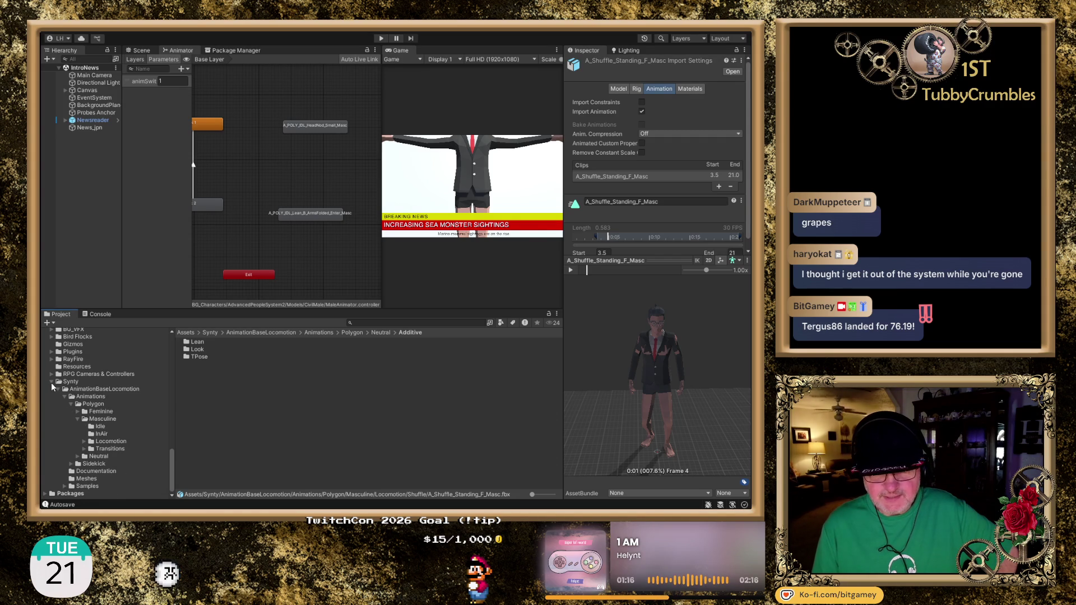
{"action": "left_click", "coordinate": [51, 382]}
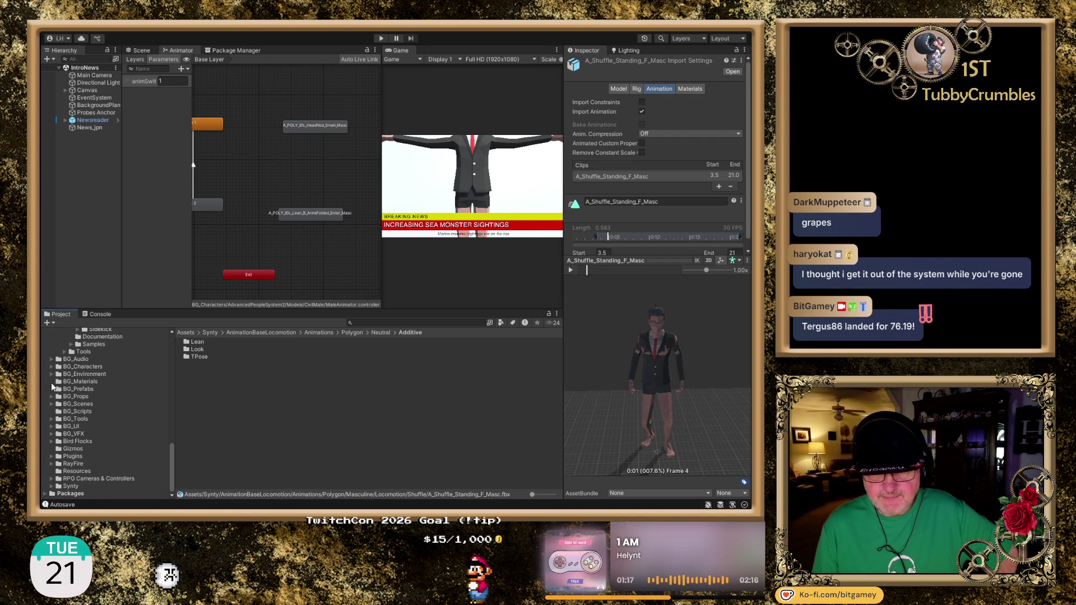
Step: Preview the A_POLY_IDL_HeadNod_Small_Masc clip, then locate the ArmsFolded Enter state's clips in the Project
{"action": "left_click", "coordinate": [317, 127]}
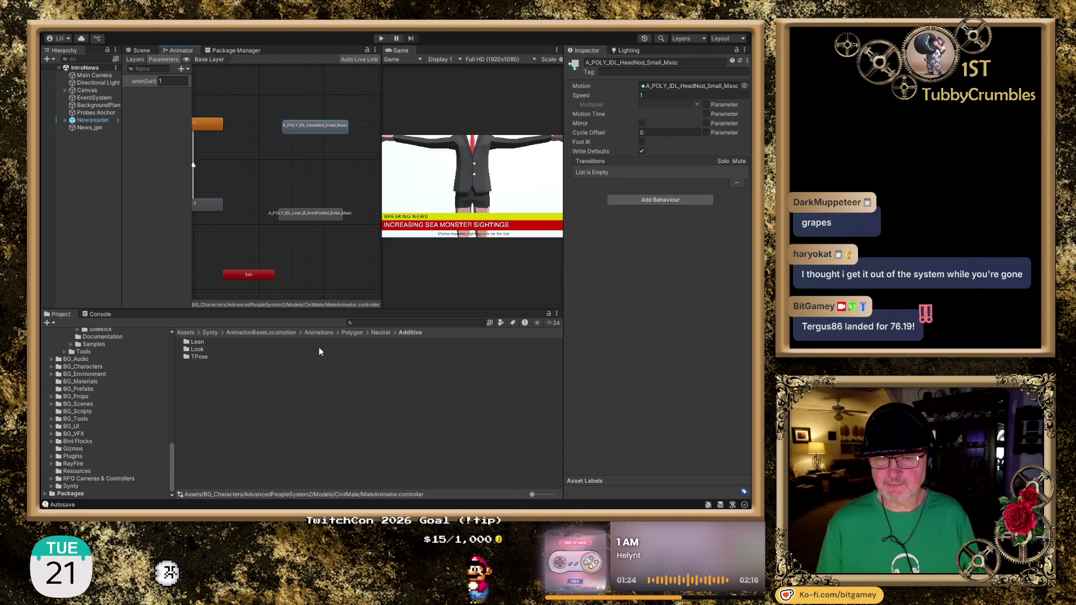
{"action": "left_click", "coordinate": [673, 85]}
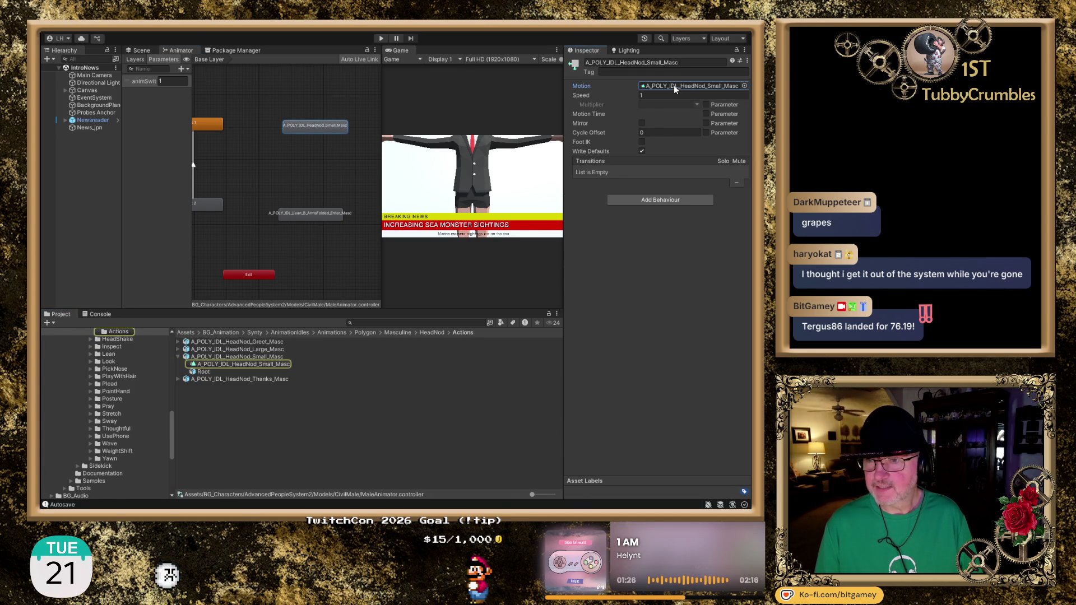
{"action": "left_click", "coordinate": [216, 357]}
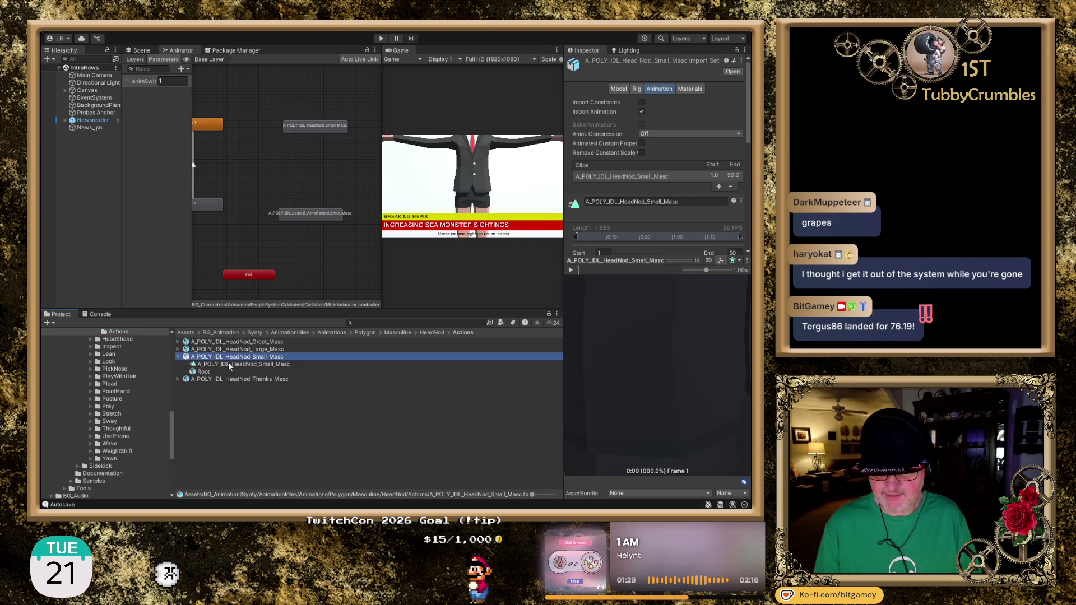
{"action": "scroll", "coordinate": [645, 346], "scroll_direction": "down", "scroll_amount": 5}
{"action": "mouse_move", "coordinate": [607, 341]}
{"action": "left_mouse_down"}
{"action": "mouse_move", "coordinate": [708, 416]}
{"action": "mouse_move", "coordinate": [660, 410]}
{"action": "mouse_move", "coordinate": [571, 291]}
{"action": "left_mouse_up"}
{"action": "left_click", "coordinate": [570, 270]}
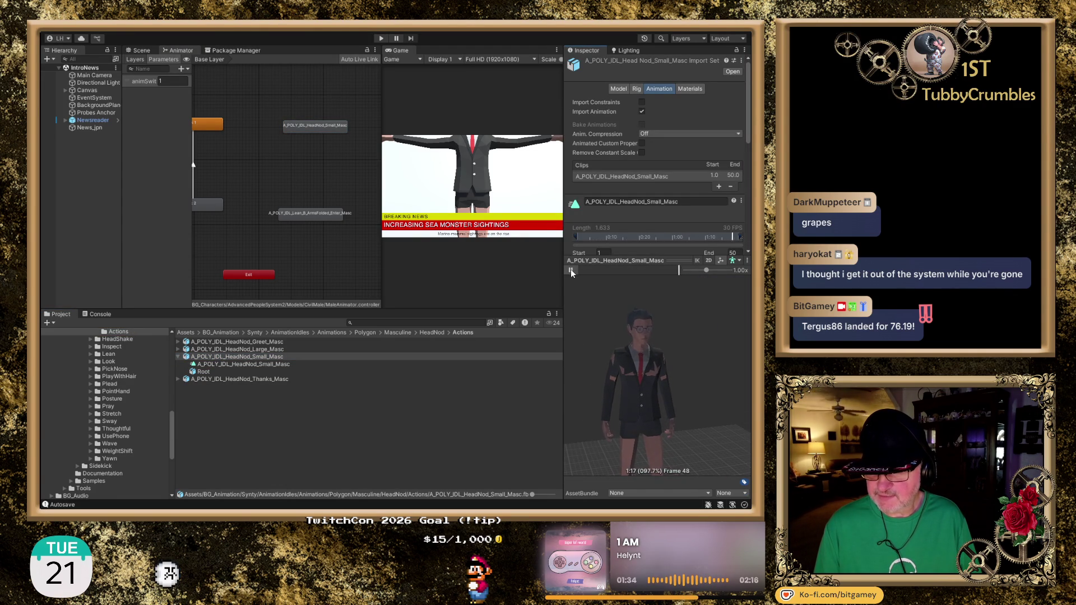
{"action": "left_click", "coordinate": [570, 270]}
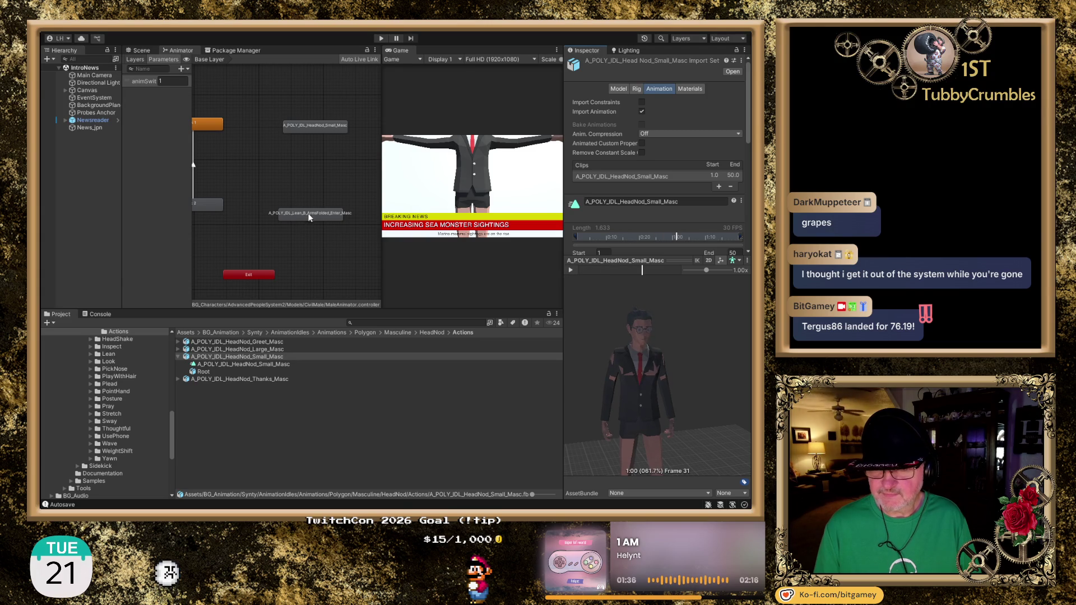
{"action": "left_click", "coordinate": [308, 214]}
{"action": "left_click", "coordinate": [664, 82]}
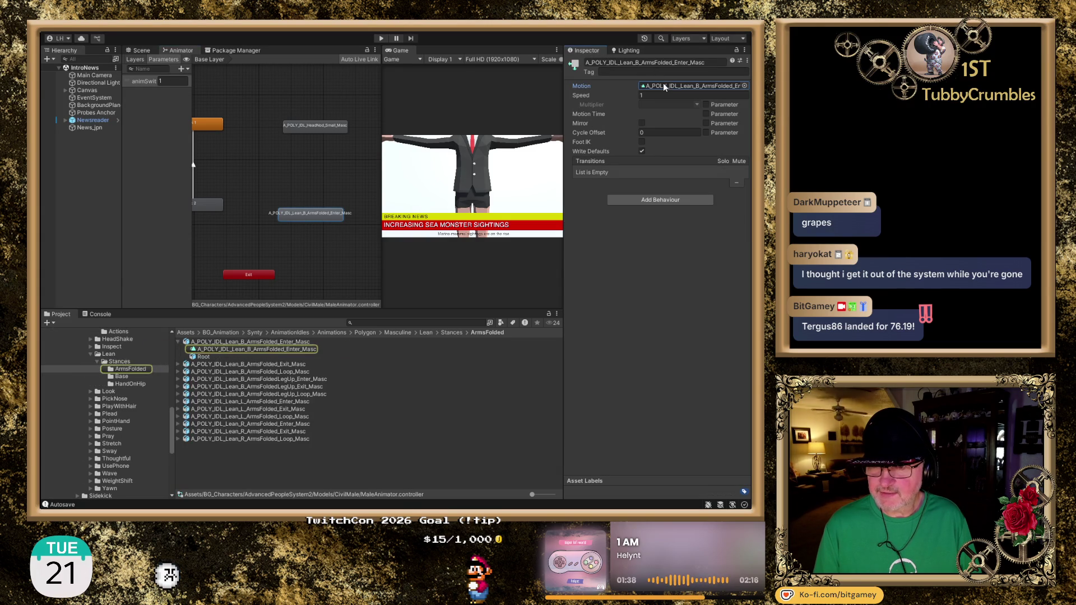
Step: Play and pause the ArmsFolded Enter clip in the Inspector preview
{"action": "left_click", "coordinate": [232, 342]}
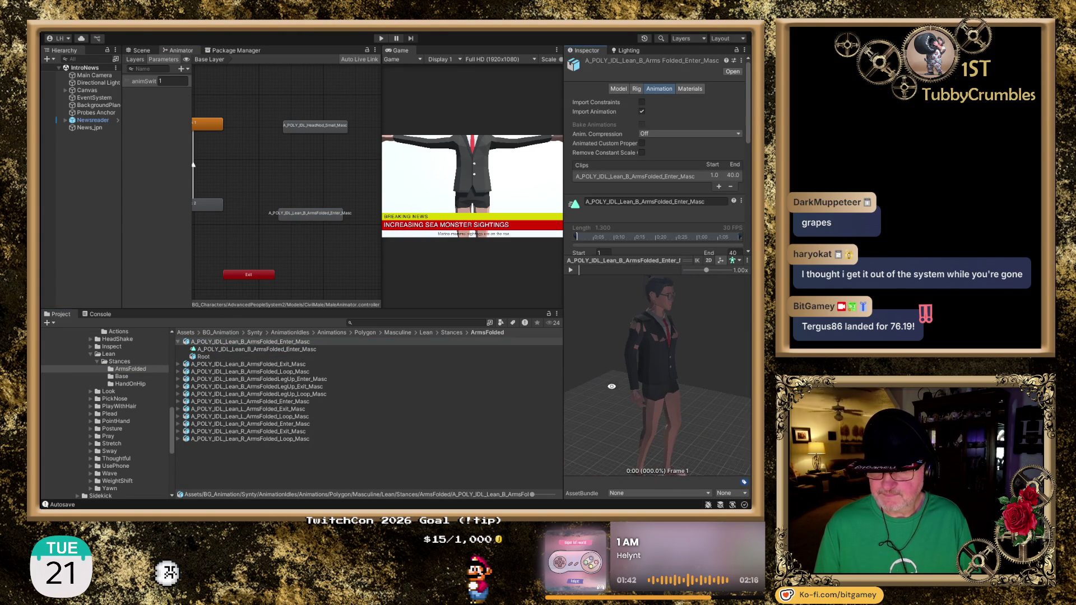
{"action": "left_click", "coordinate": [570, 270]}
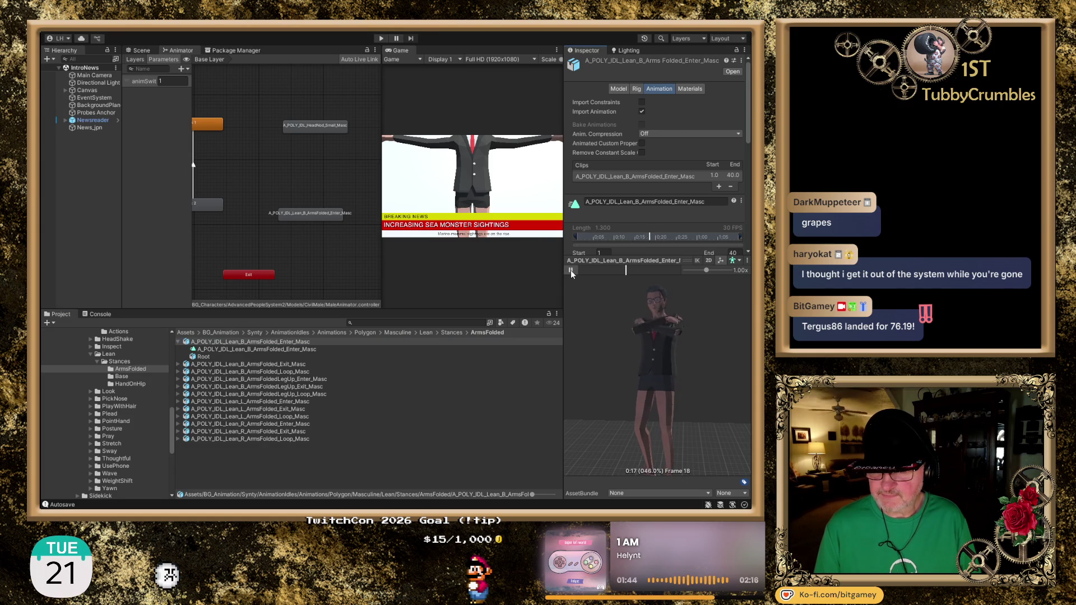
{"action": "left_click", "coordinate": [571, 270]}
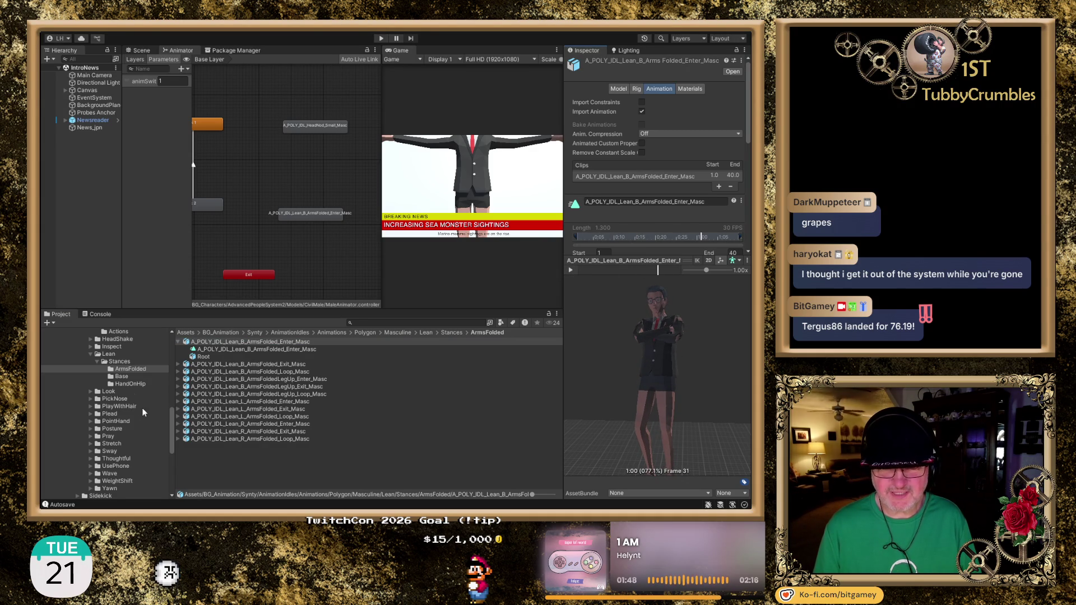
Step: Collapse the Lean, Animations and AnimationIdles folders and show the Synty folder's contents
{"action": "left_click", "coordinate": [91, 354]}
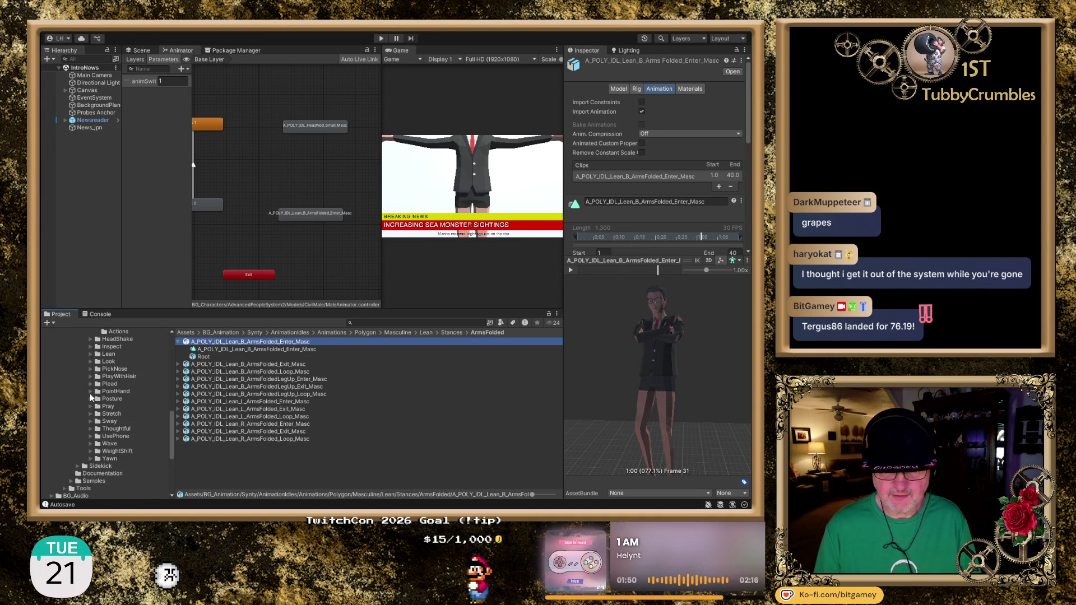
{"action": "scroll", "coordinate": [90, 395], "scroll_direction": "up", "scroll_amount": 5}
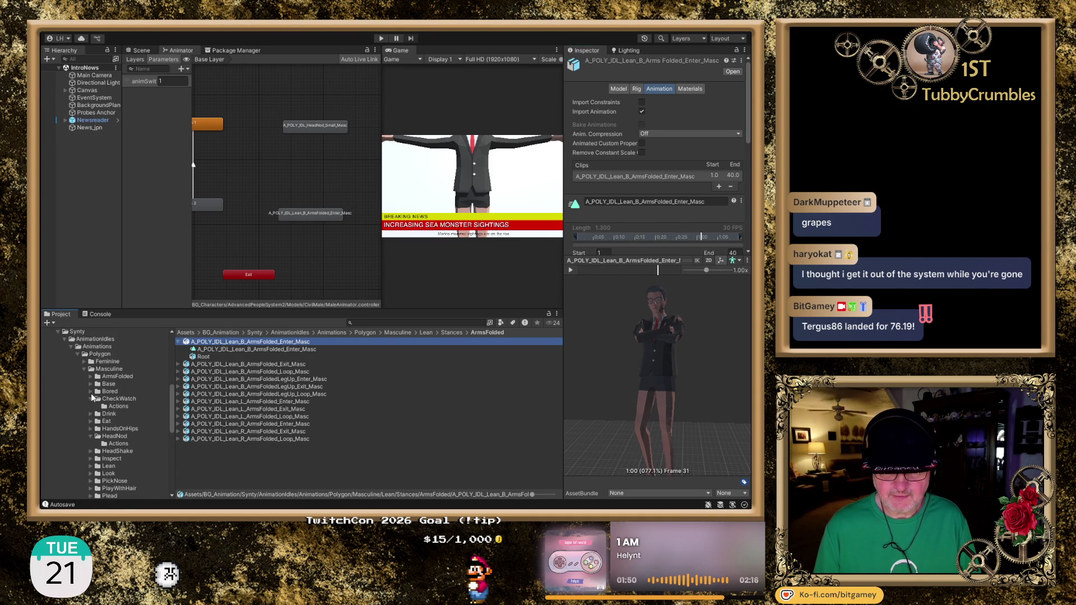
{"action": "left_click", "coordinate": [70, 347]}
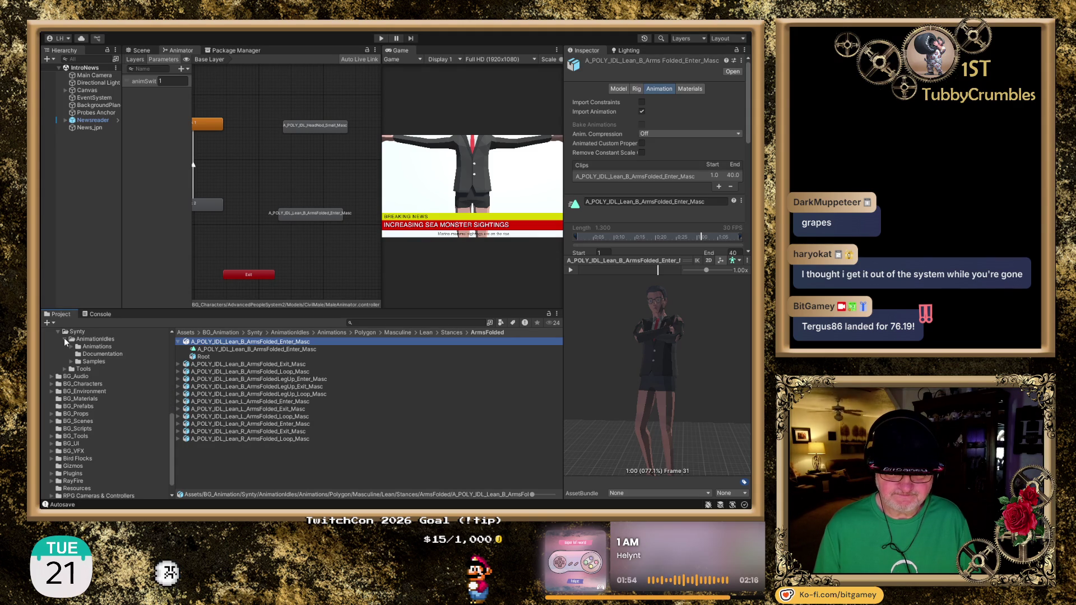
{"action": "left_click", "coordinate": [65, 339]}
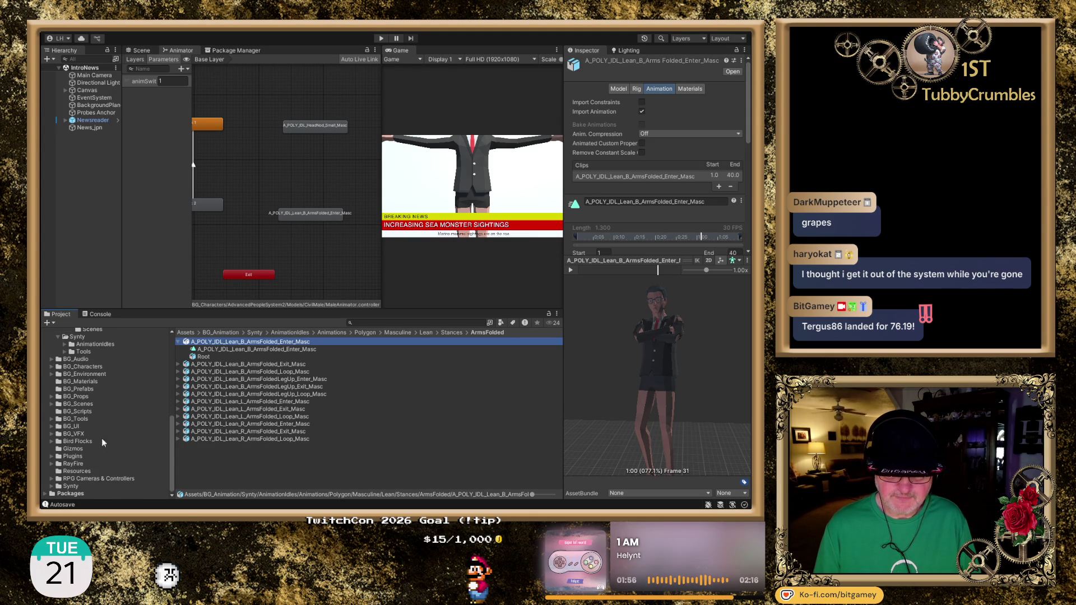
{"action": "left_click", "coordinate": [71, 486]}
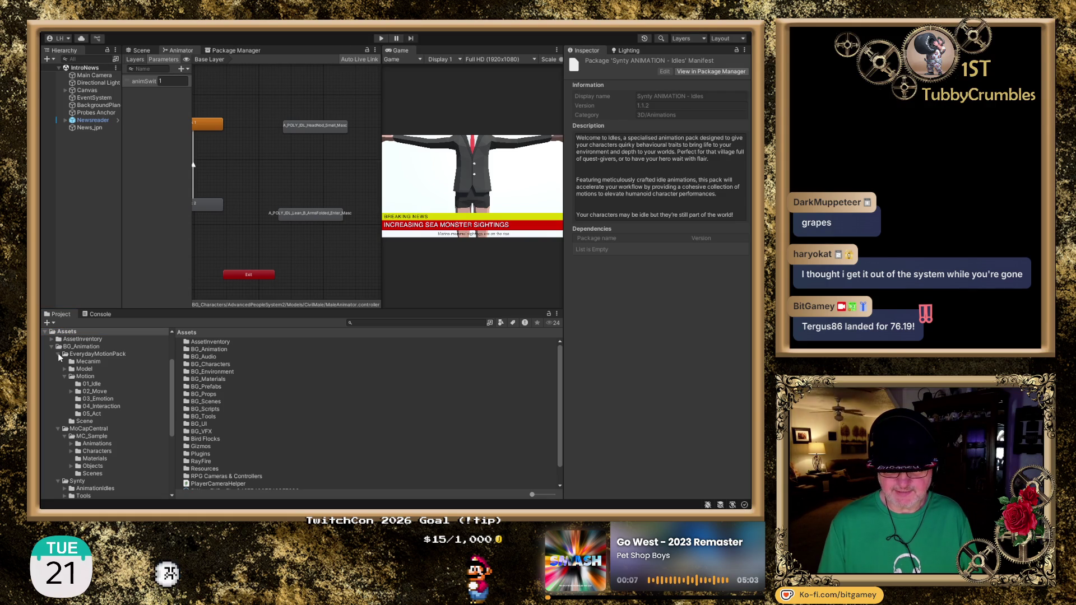
Step: Open the EverydayMotionPack folder to list Mecanim, Model, Motion and Scene
{"action": "left_click", "coordinate": [84, 355]}
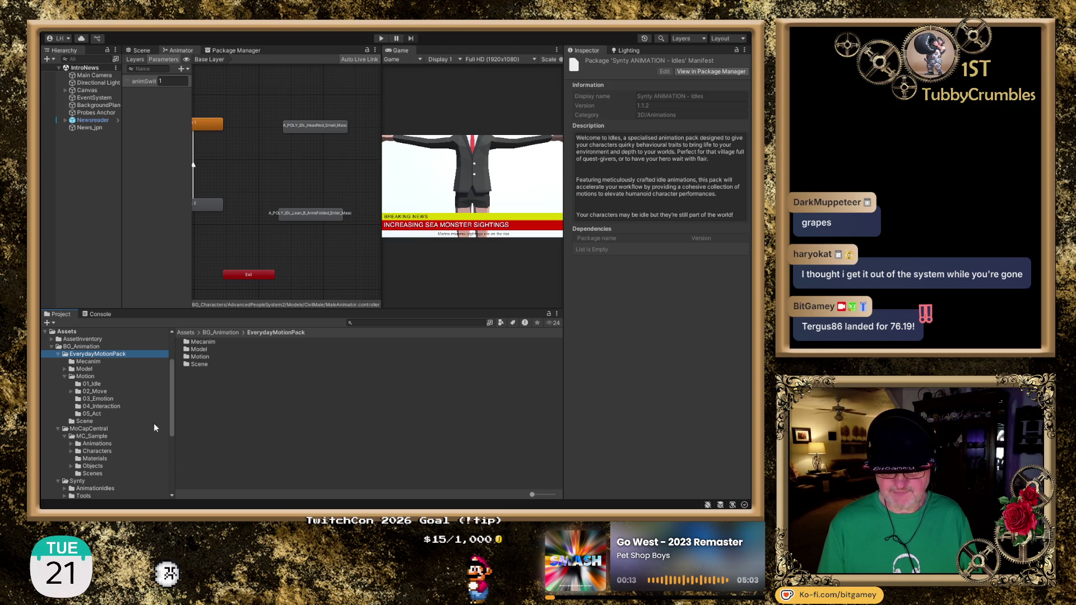
{"action": "left_click", "coordinate": [97, 383]}
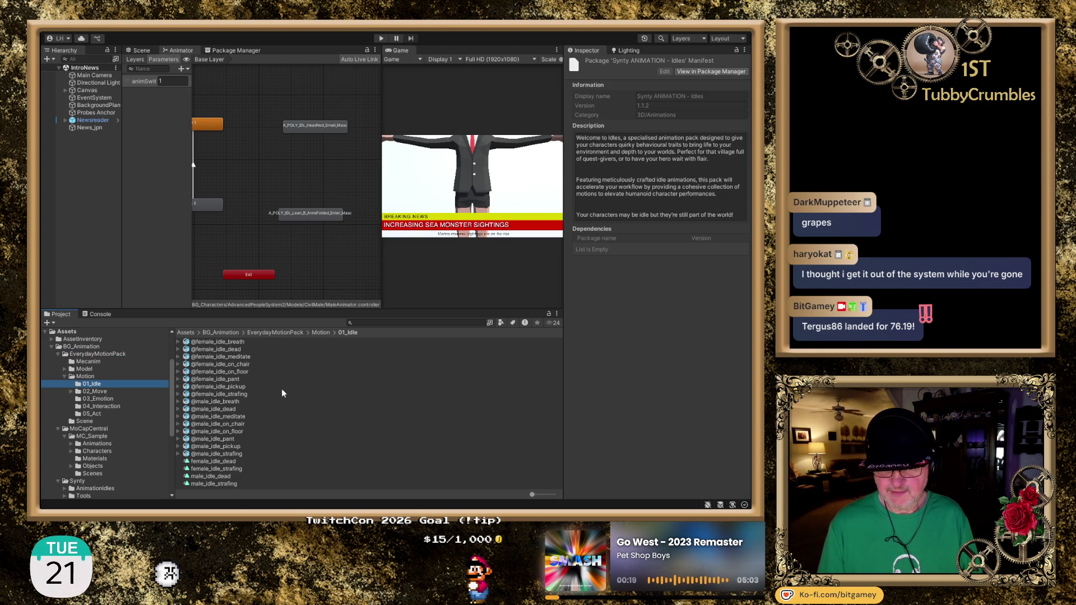
{"action": "left_click", "coordinate": [221, 364]}
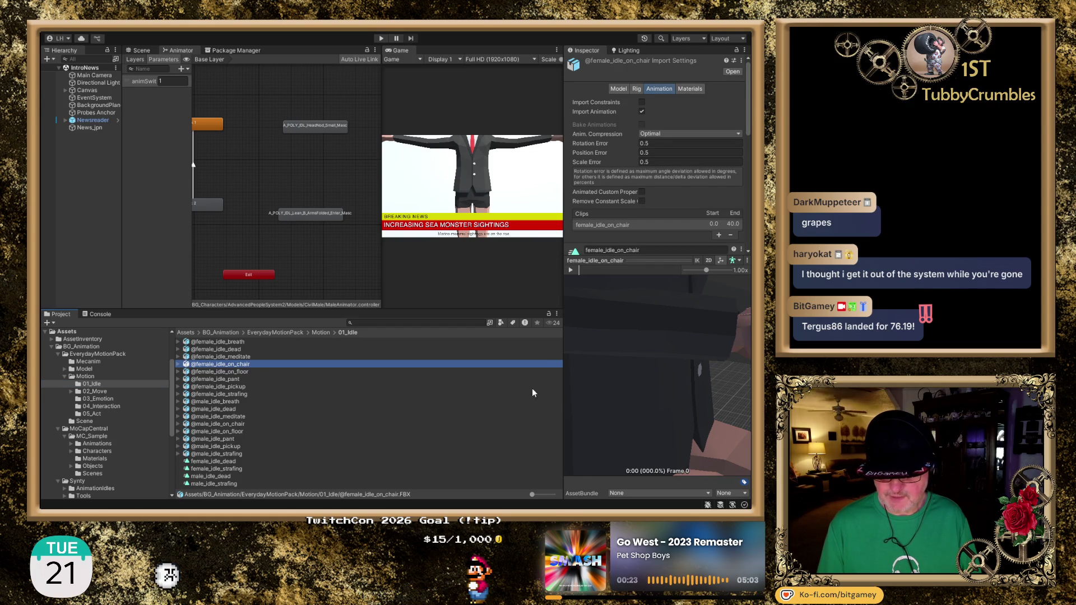
{"action": "scroll", "coordinate": [668, 383], "scroll_direction": "down", "scroll_amount": 5}
{"action": "left_click", "coordinate": [571, 270]}
{"action": "left_click_drag", "start_coordinate": [628, 336], "coordinate": [579, 331]}
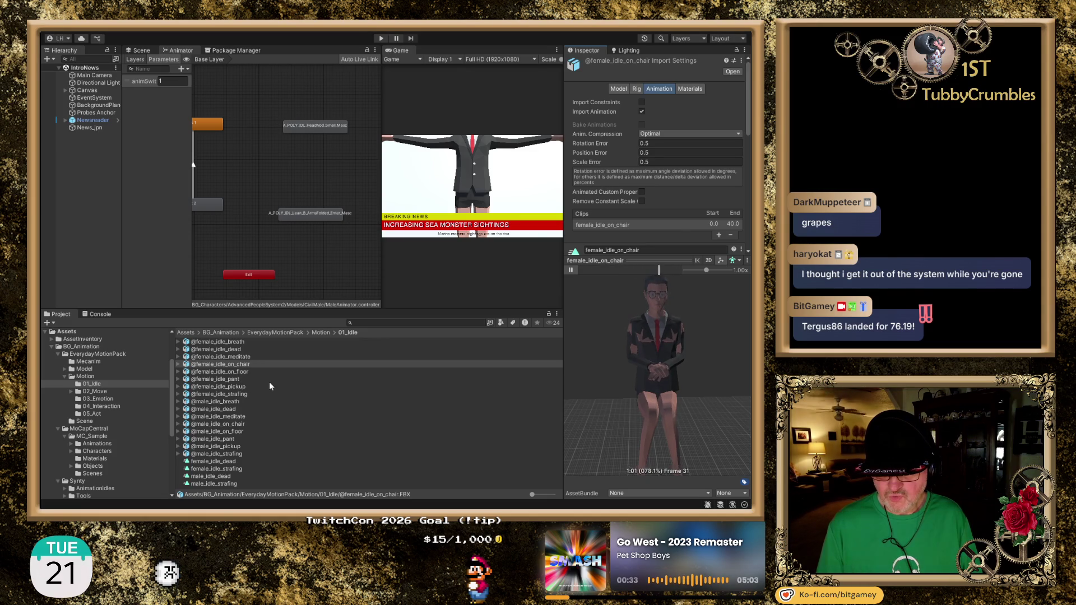
{"action": "left_click", "coordinate": [227, 424]}
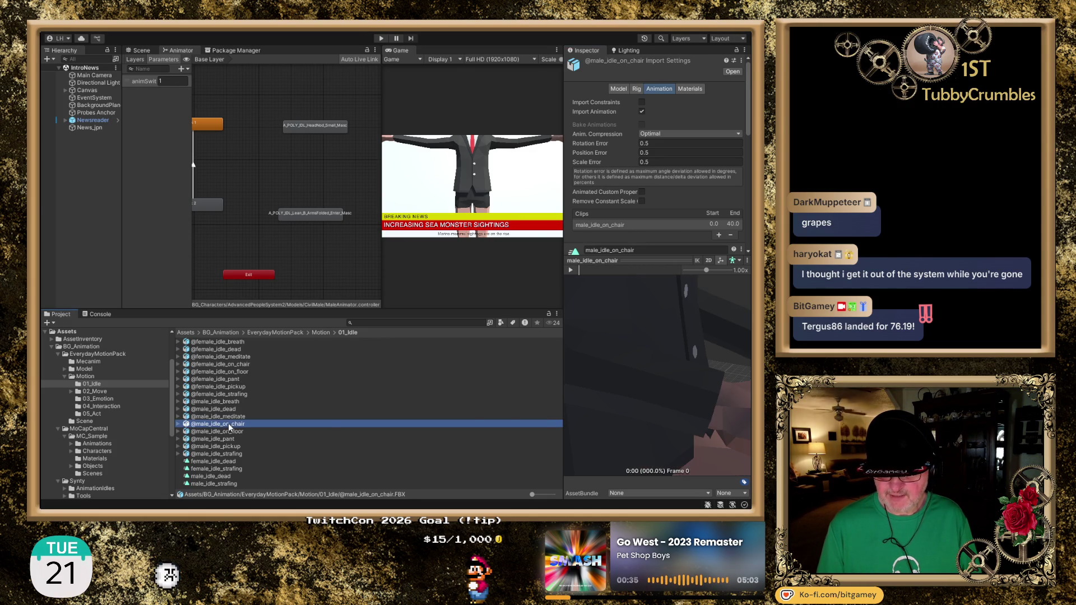
Step: Review the male_idle_on_chair clip's preview and its loop and root transform settings
{"action": "left_click_drag", "start_coordinate": [657, 352], "coordinate": [608, 351]}
{"action": "left_click", "coordinate": [570, 264]}
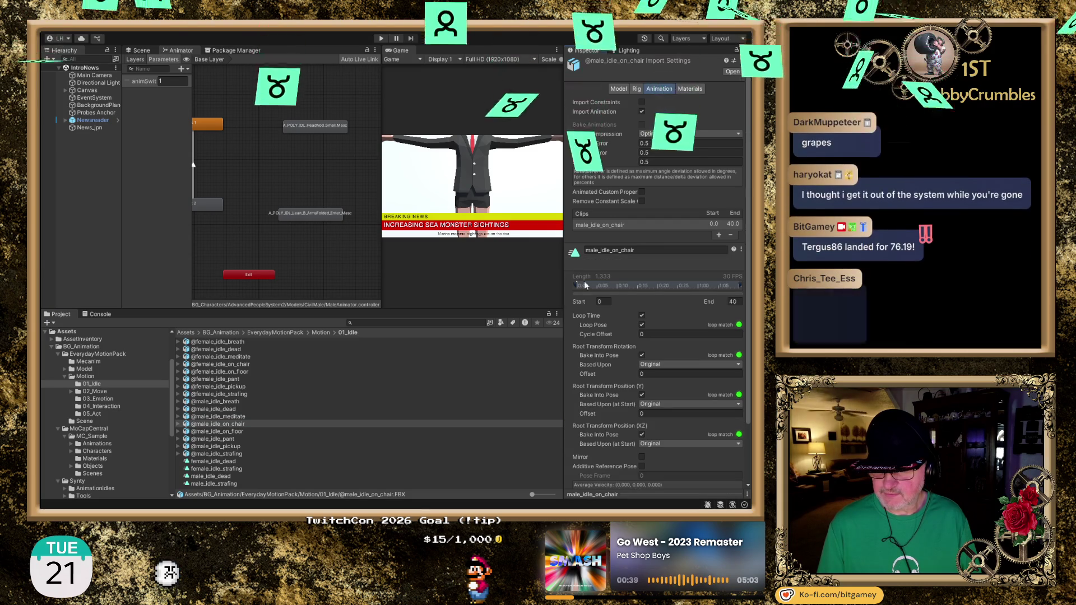
{"action": "left_click", "coordinate": [661, 492]}
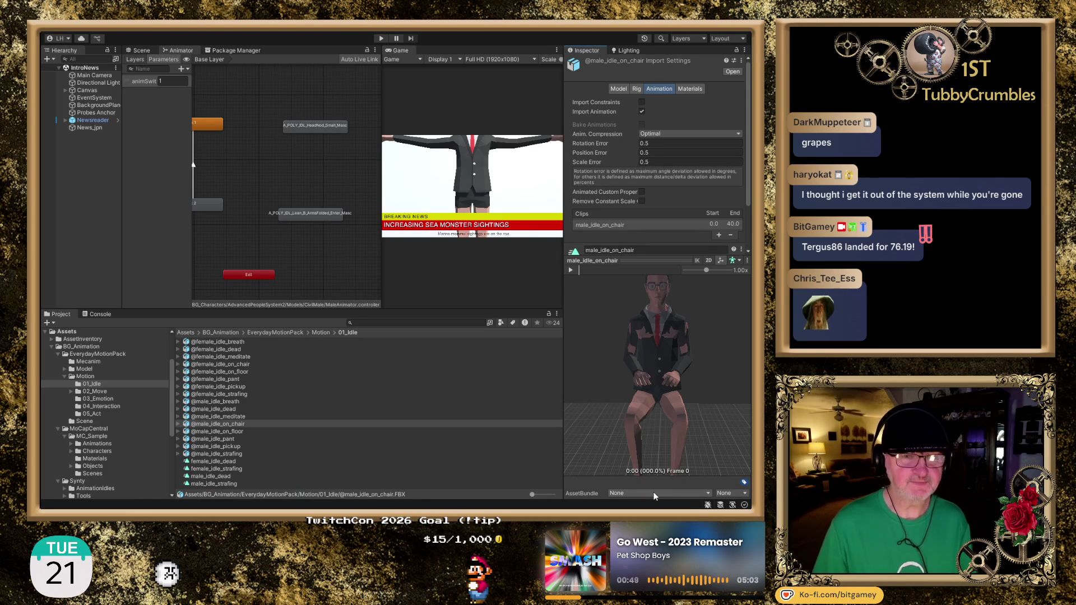
{"action": "left_click_drag", "start_coordinate": [649, 402], "coordinate": [637, 372]}
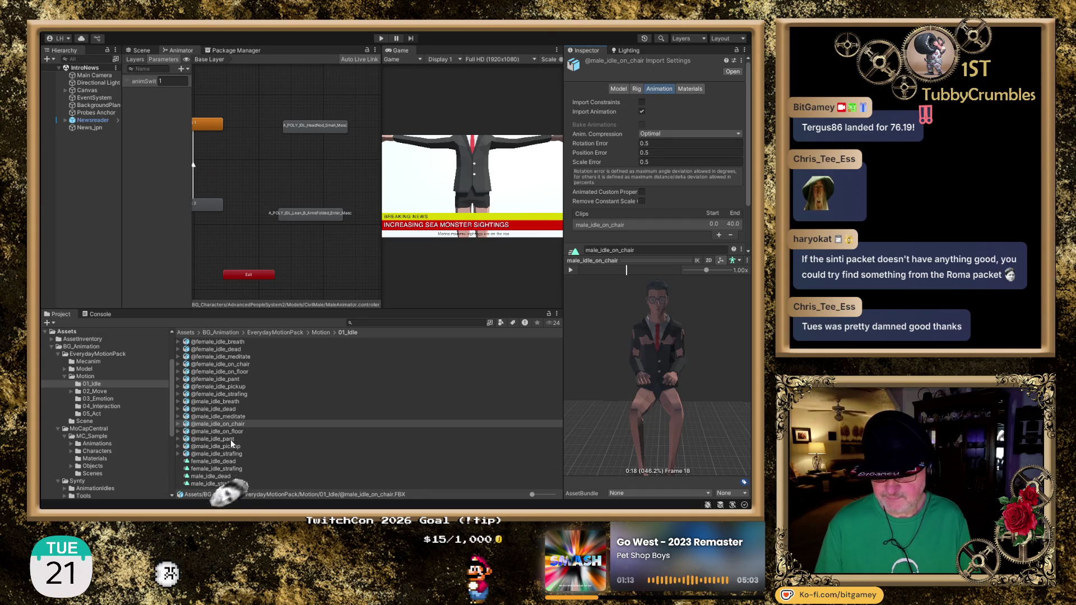
Step: Select the male_idle_pant clip, then list the 02_Move clips
{"action": "left_click", "coordinate": [231, 439]}
{"action": "scroll", "coordinate": [634, 364], "scroll_direction": "down", "scroll_amount": 5}
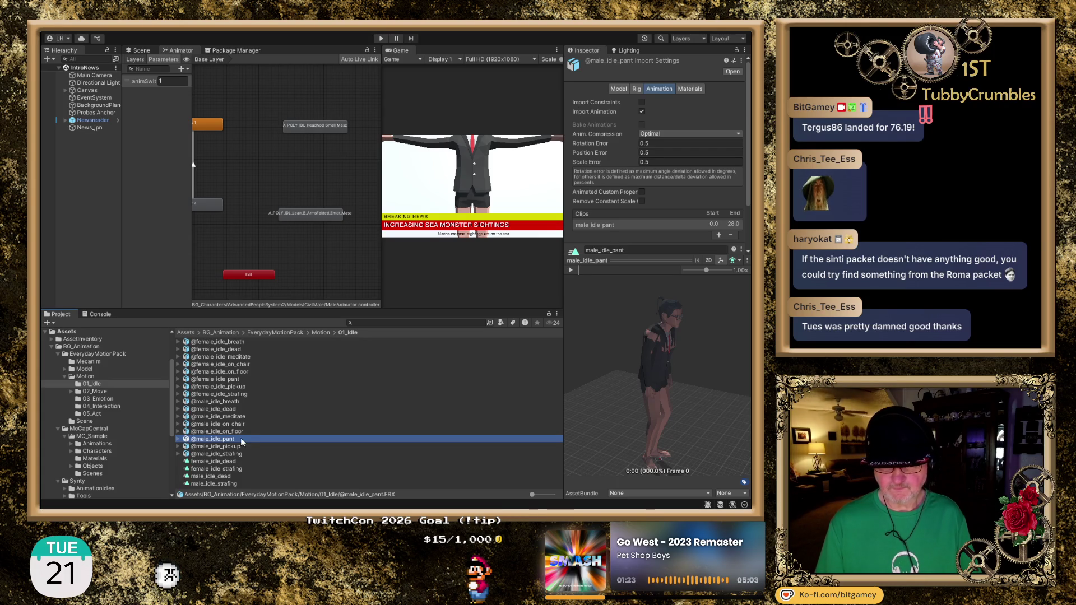
{"action": "left_click", "coordinate": [96, 391]}
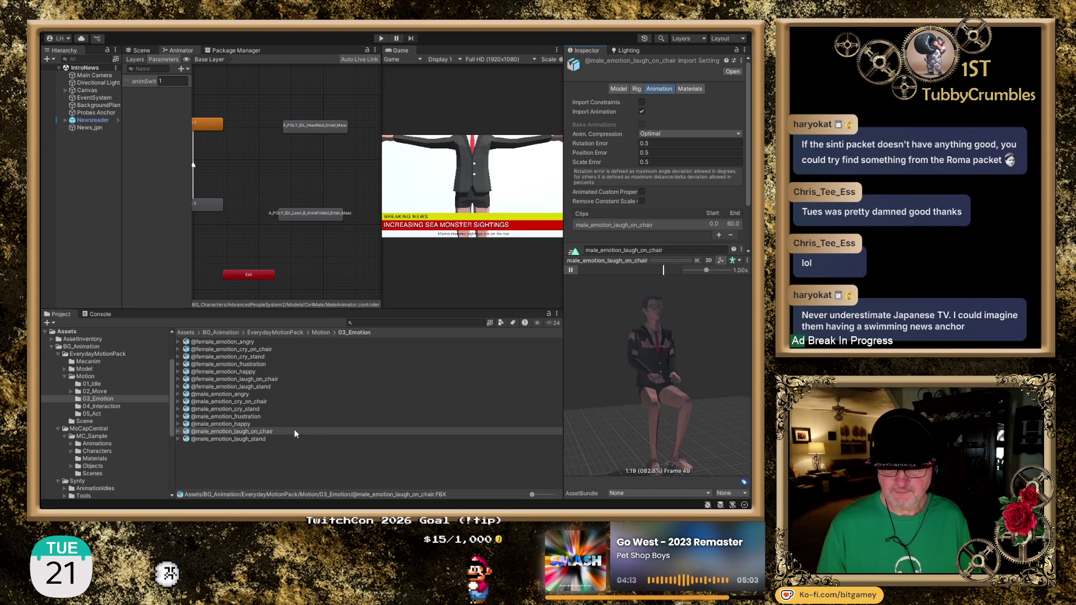
Step: Preview the male_emotion_cry_on_chair clip with the seated character facing front
{"action": "left_click", "coordinate": [237, 401]}
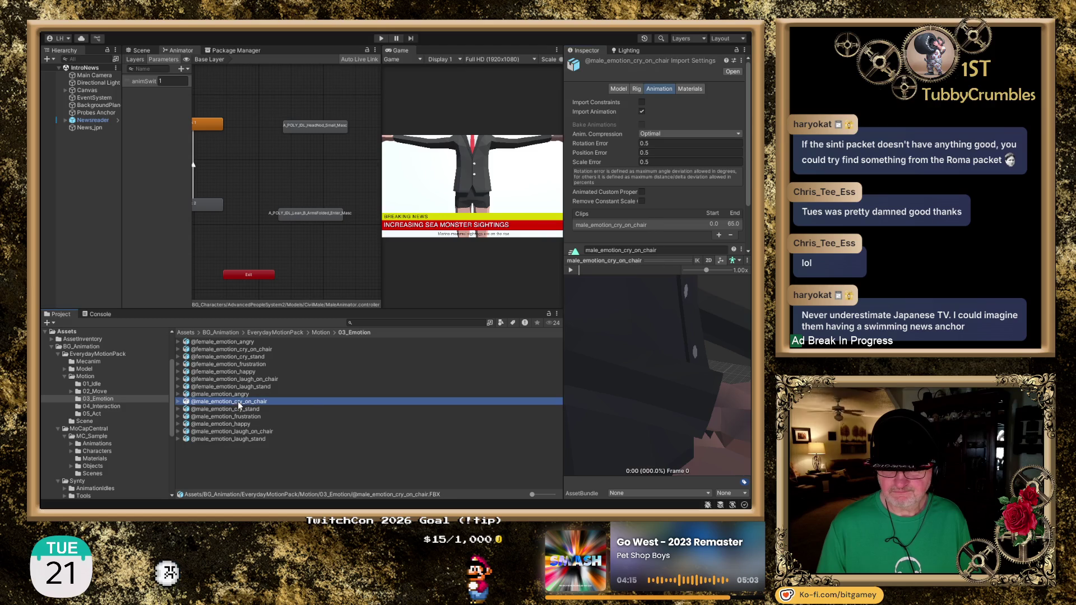
{"action": "mouse_move", "coordinate": [588, 322]}
{"action": "left_mouse_down"}
{"action": "mouse_move", "coordinate": [620, 314]}
{"action": "mouse_move", "coordinate": [658, 353]}
{"action": "mouse_move", "coordinate": [690, 355]}
{"action": "left_mouse_up"}
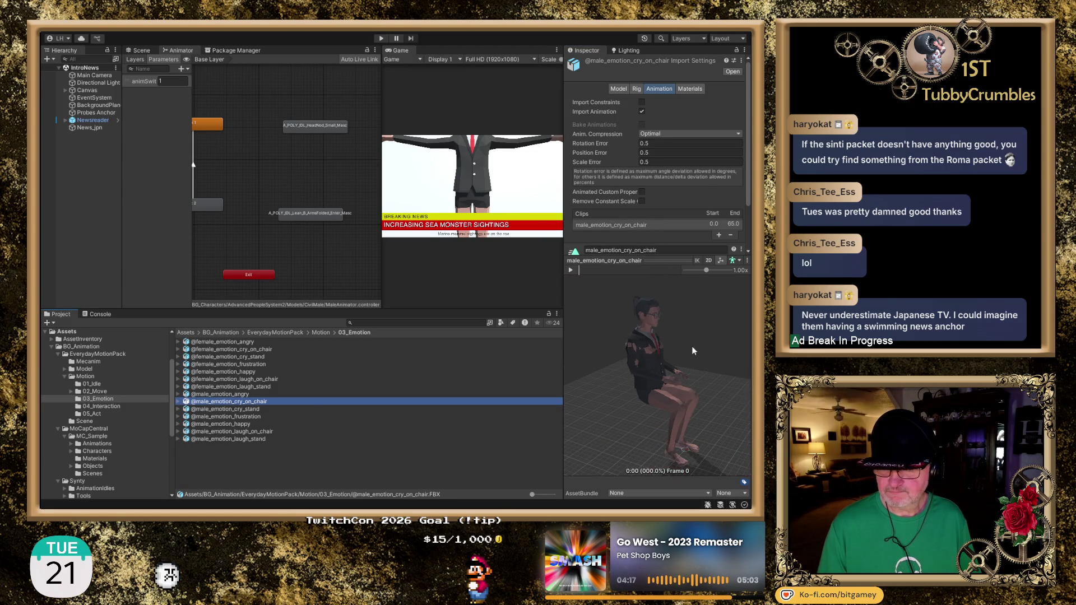
{"action": "left_click_drag", "start_coordinate": [620, 338], "coordinate": [609, 331]}
{"action": "left_click", "coordinate": [571, 270]}
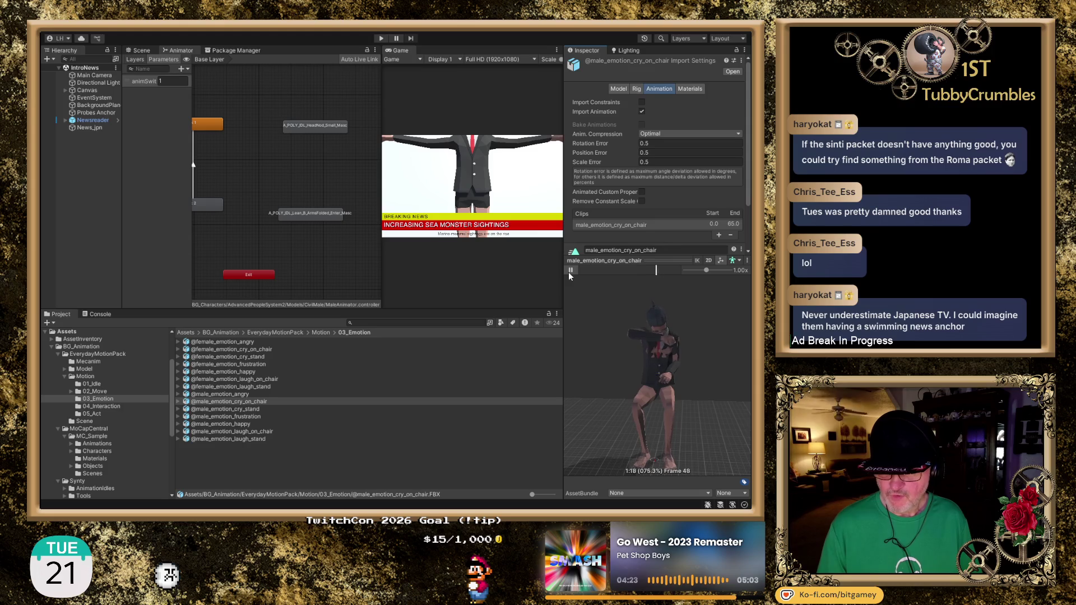
{"action": "left_click", "coordinate": [570, 270]}
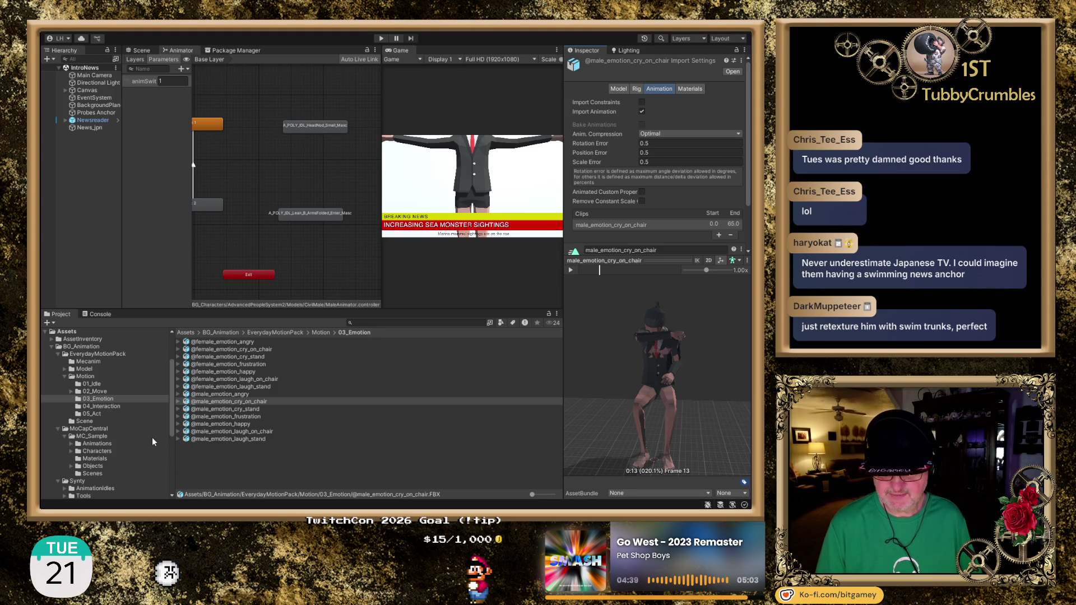
Step: In 04_Interaction, preview the male_greet and male_handshake clips
{"action": "left_click", "coordinate": [104, 406]}
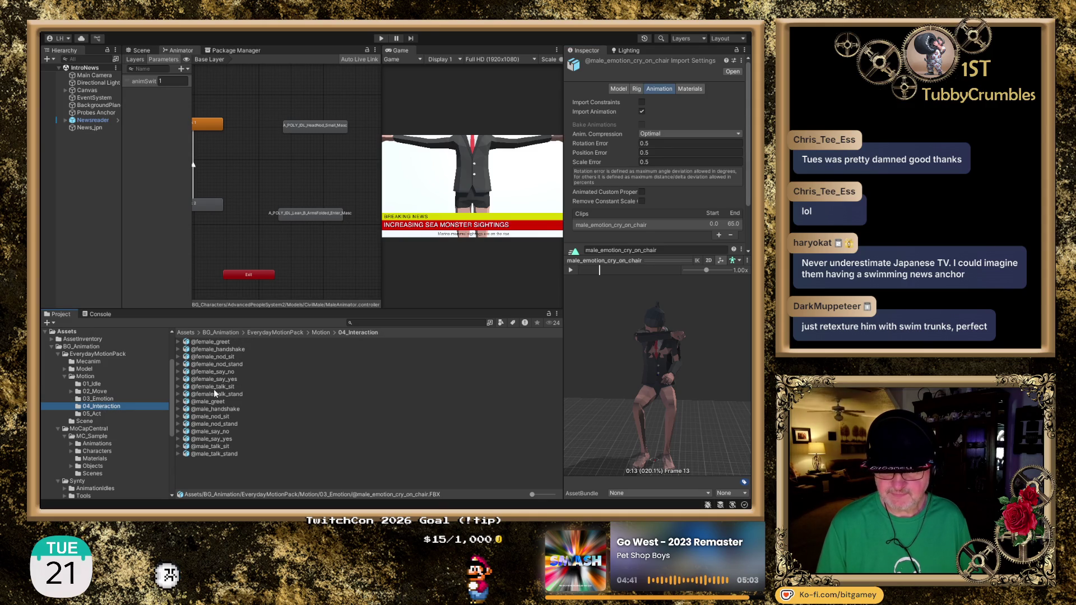
{"action": "left_click", "coordinate": [221, 402]}
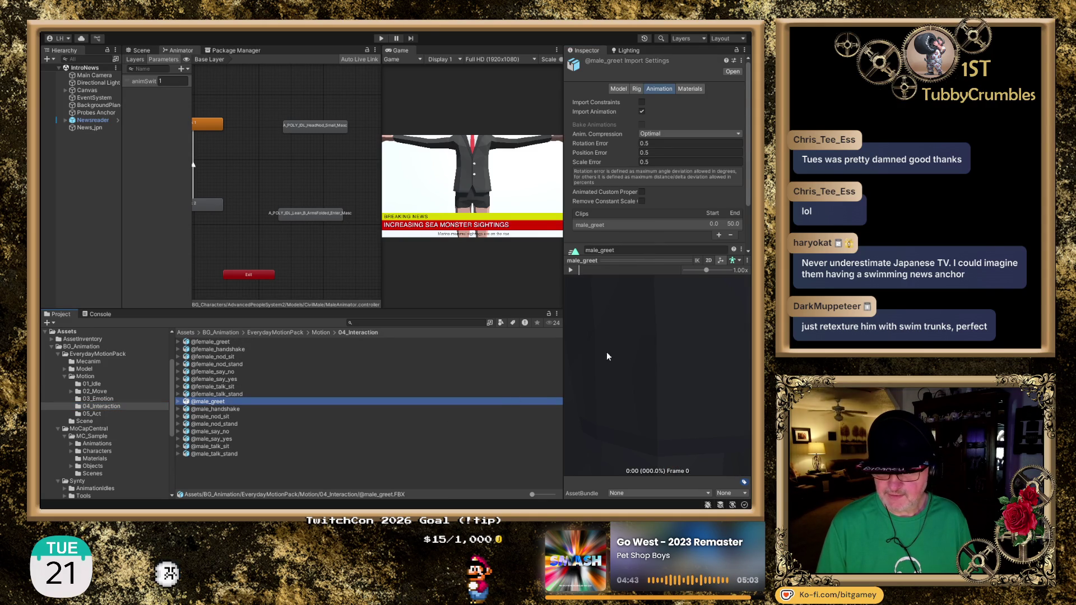
{"action": "left_click", "coordinate": [571, 270]}
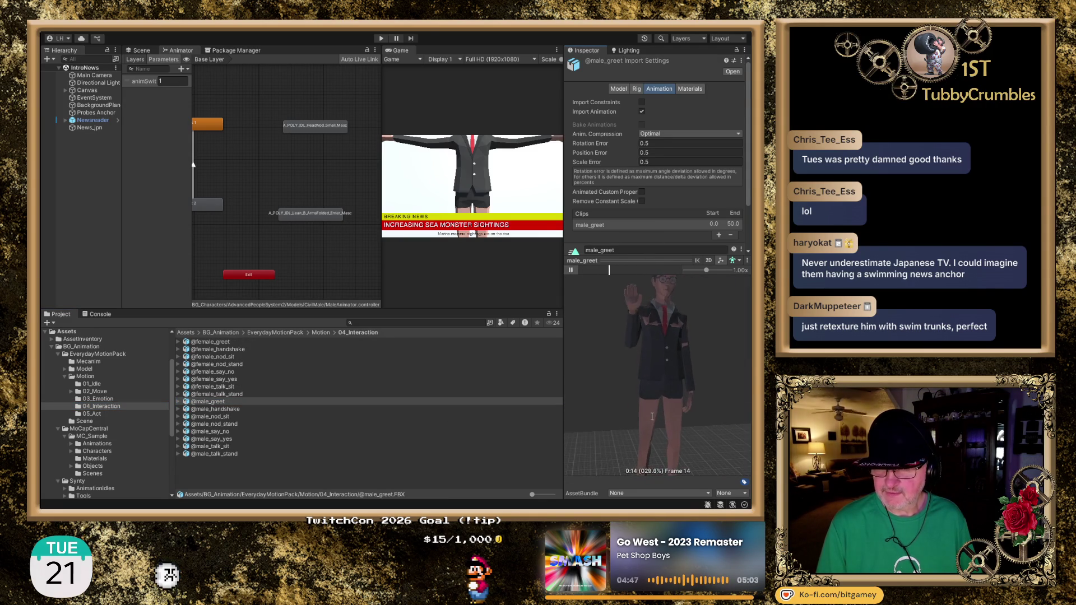
{"action": "scroll", "coordinate": [706, 380], "scroll_direction": "down", "scroll_amount": 3}
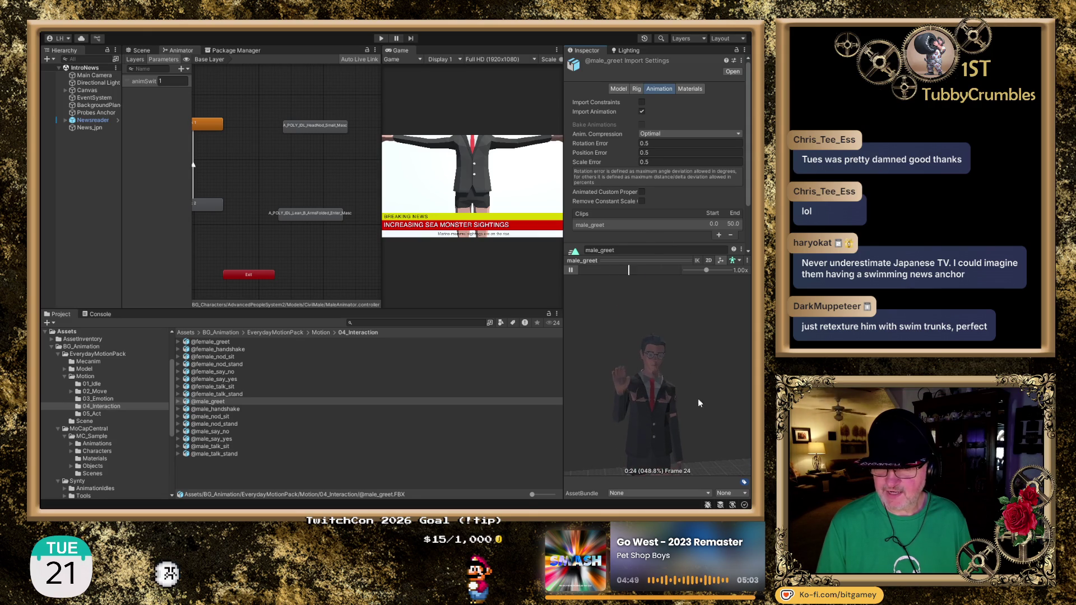
{"action": "scroll", "coordinate": [692, 423], "scroll_direction": "up", "scroll_amount": 3}
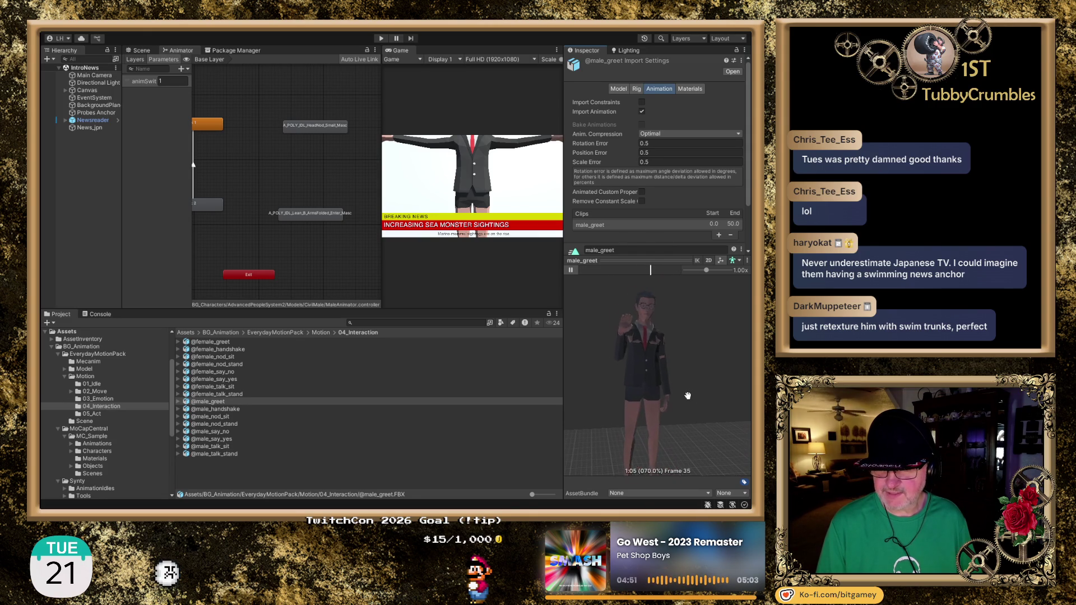
{"action": "left_click", "coordinate": [571, 271]}
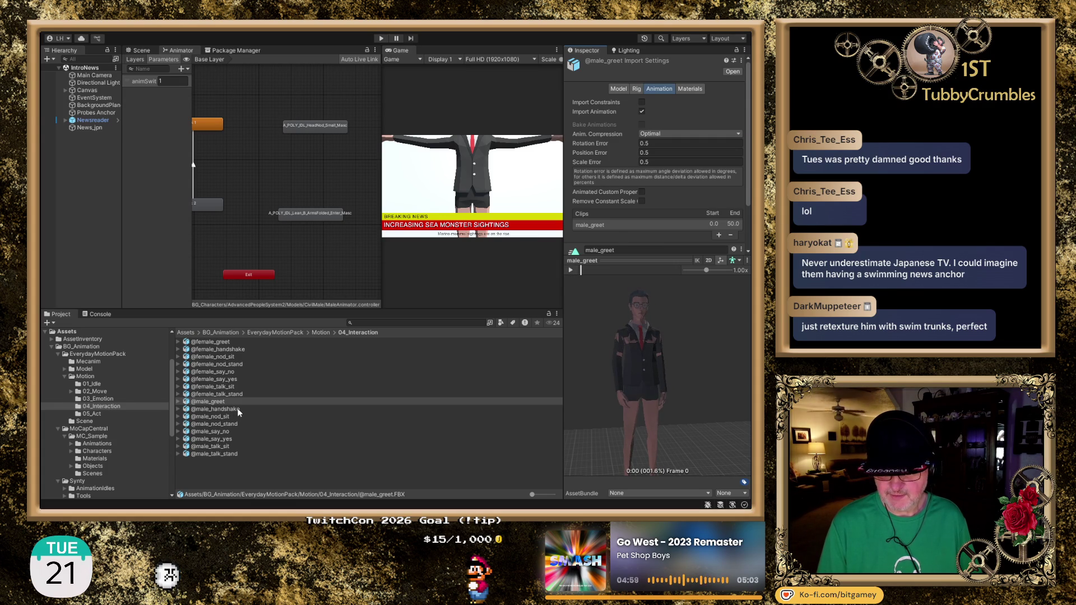
{"action": "left_click", "coordinate": [291, 409]}
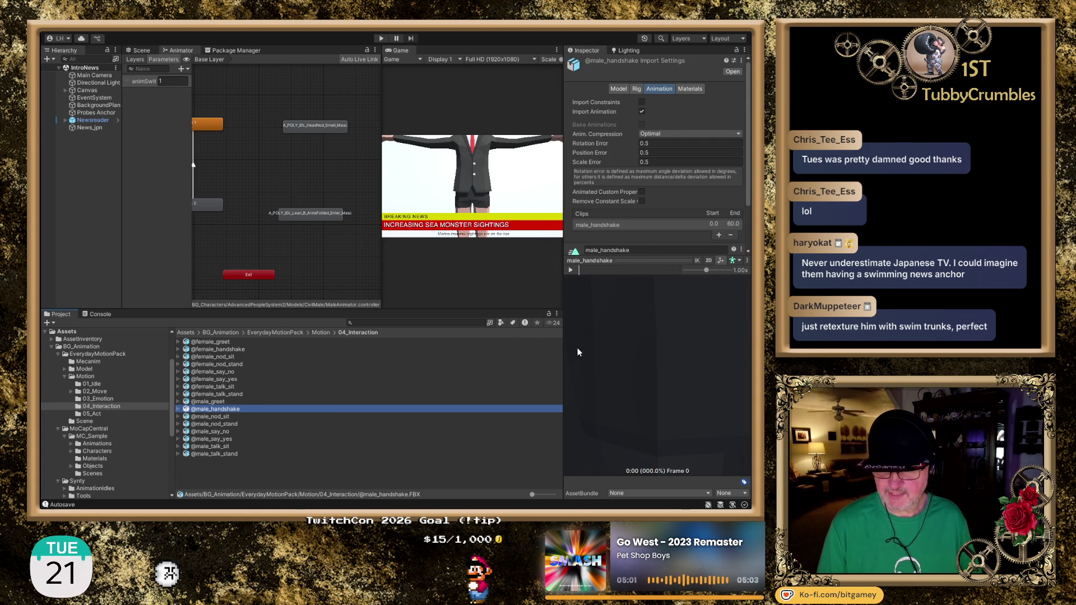
{"action": "left_click", "coordinate": [574, 271]}
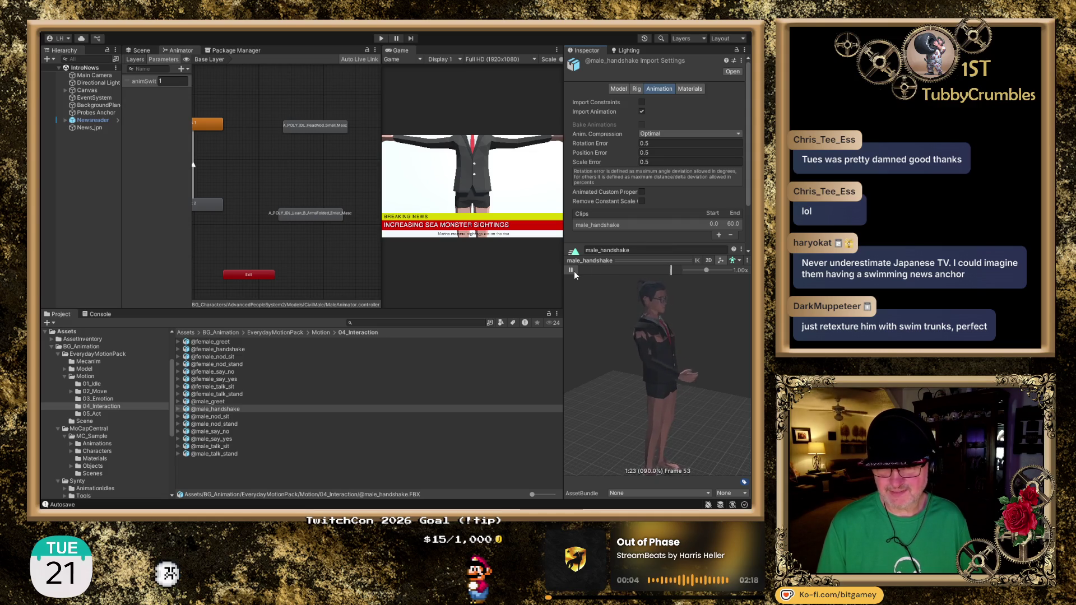
{"action": "left_click", "coordinate": [574, 271]}
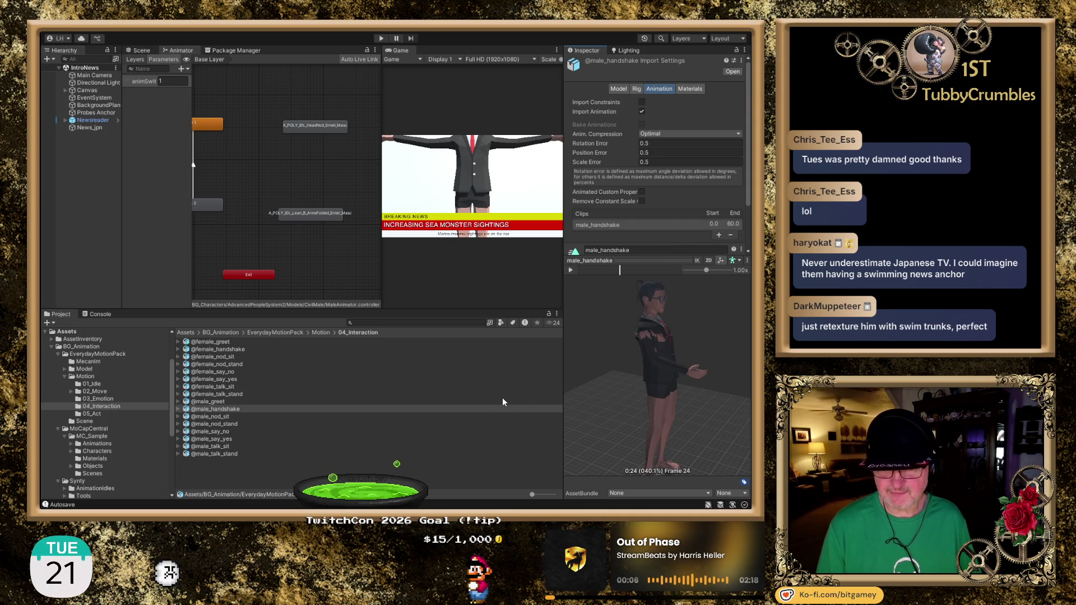
Step: Preview the seated nod of the male_nod_sit clip, then stop it
{"action": "left_click", "coordinate": [222, 416]}
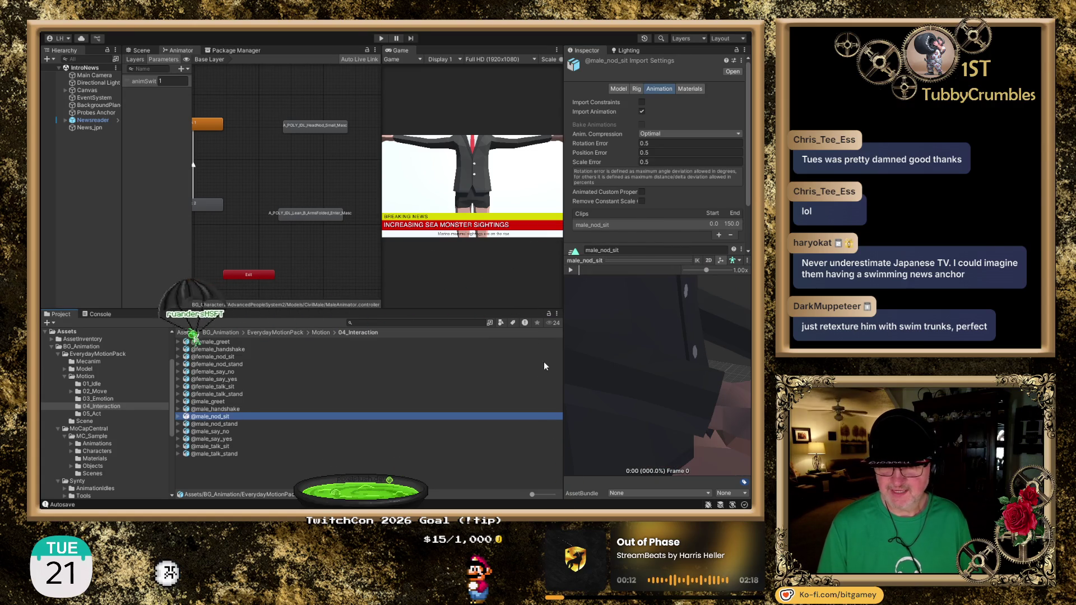
{"action": "mouse_move", "coordinate": [660, 377]}
{"action": "left_mouse_down"}
{"action": "mouse_move", "coordinate": [676, 363]}
{"action": "mouse_move", "coordinate": [660, 366]}
{"action": "left_mouse_up"}
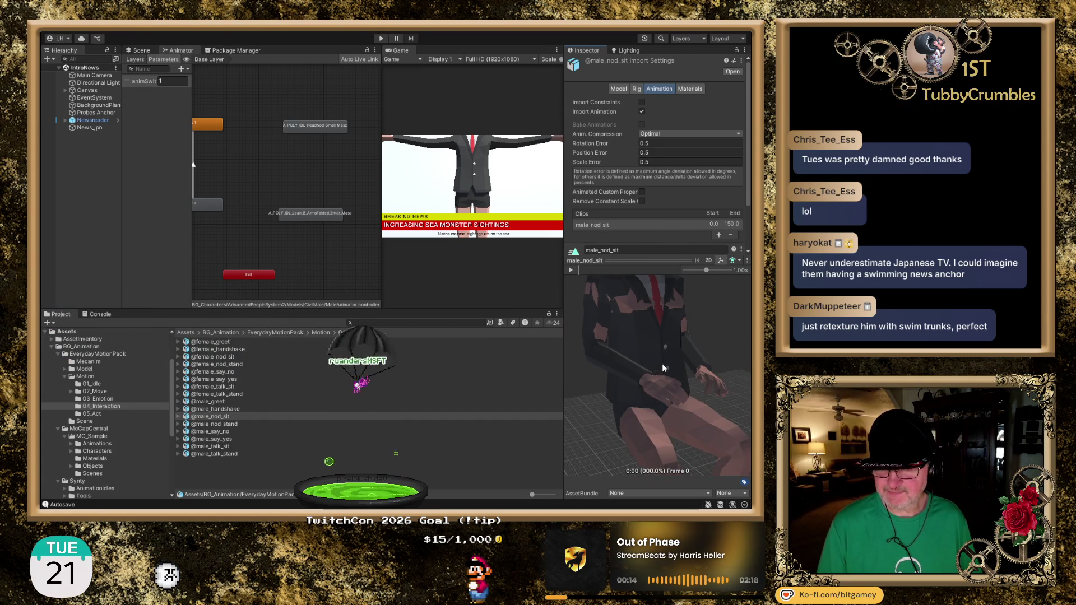
{"action": "scroll", "coordinate": [665, 350], "scroll_direction": "down", "scroll_amount": 5}
{"action": "left_click", "coordinate": [572, 270]}
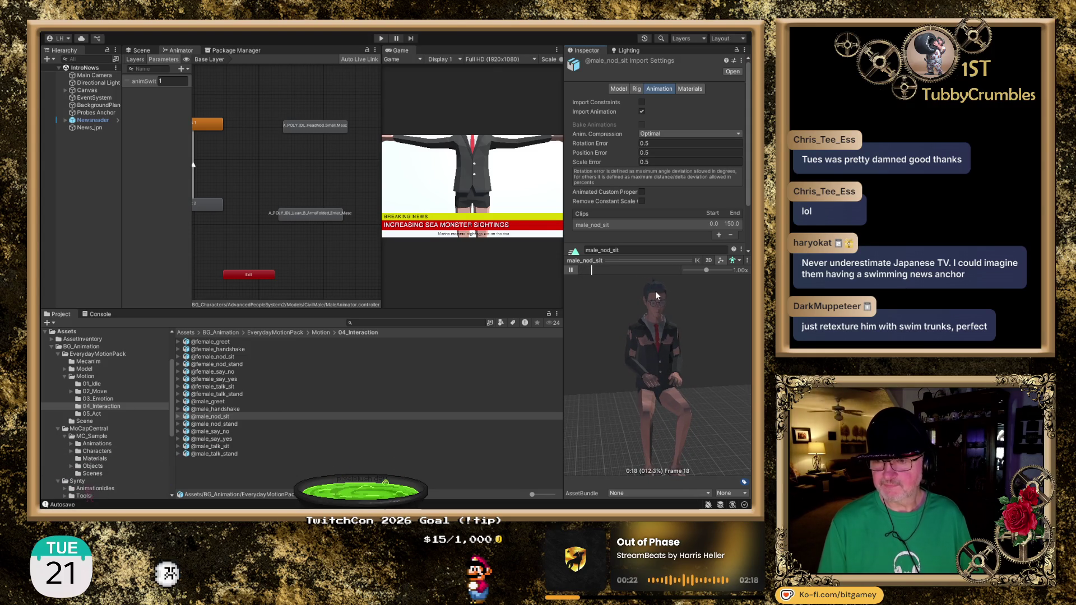
{"action": "scroll", "coordinate": [656, 291], "scroll_direction": "up", "scroll_amount": 5}
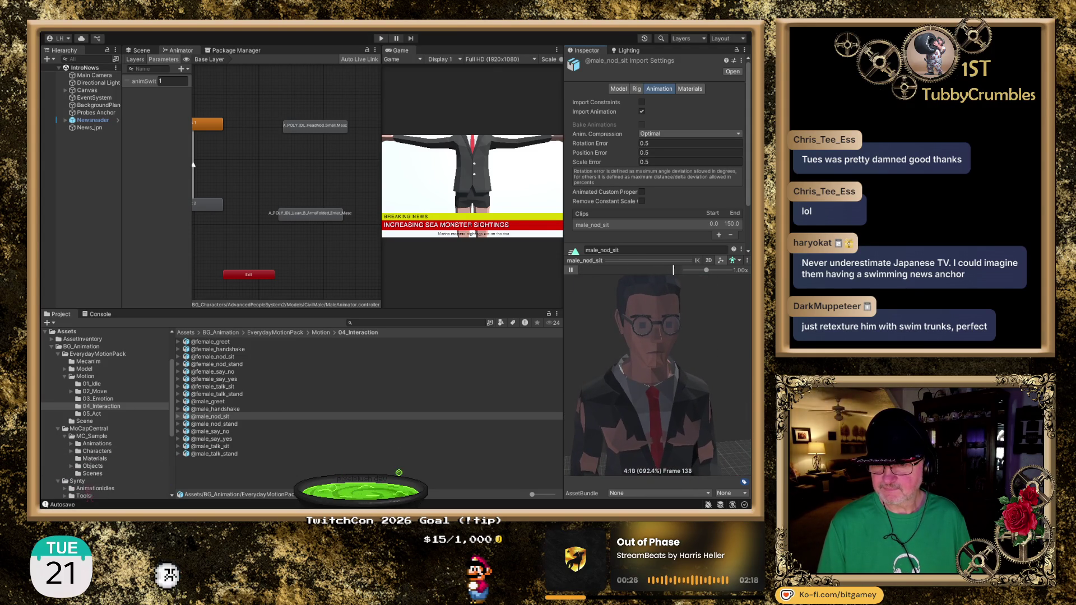
{"action": "scroll", "coordinate": [722, 396], "scroll_direction": "down", "scroll_amount": 3}
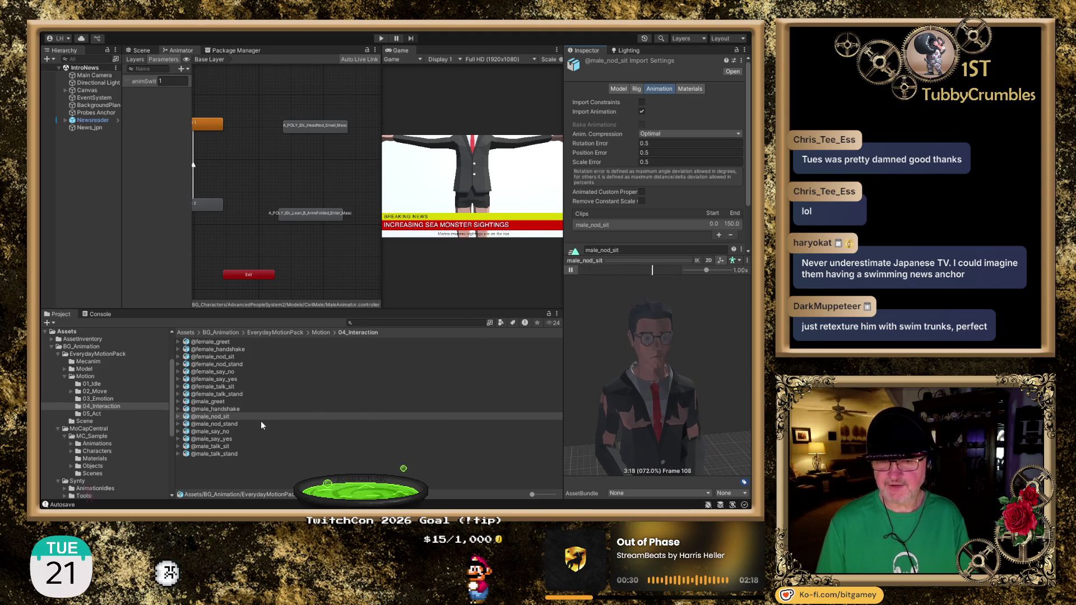
{"action": "left_click", "coordinate": [571, 270]}
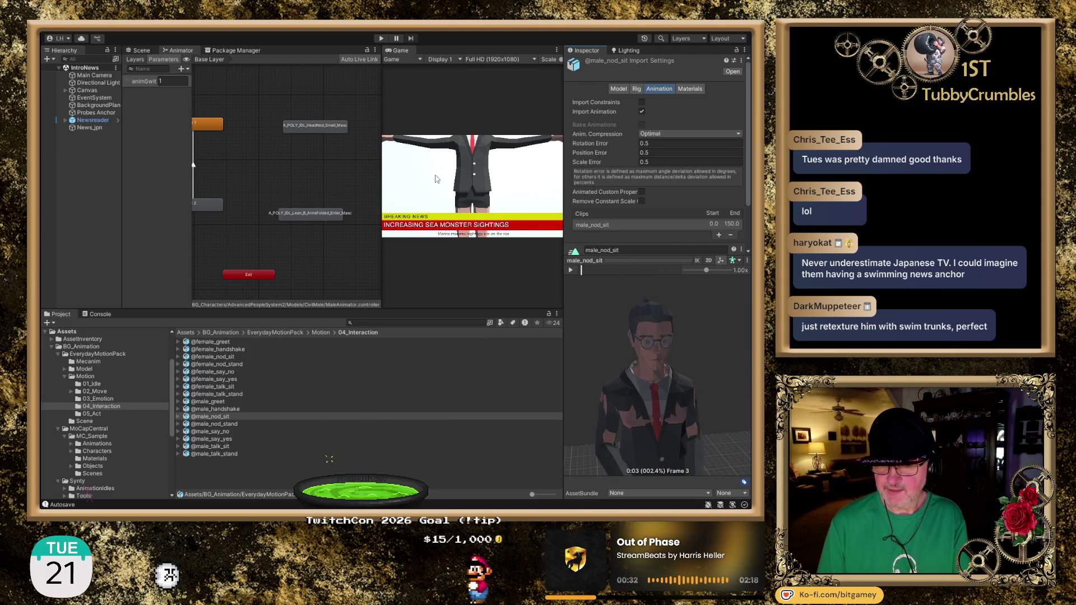
Step: Delete the two existing state nodes from the Animator graph
{"action": "left_click", "coordinate": [314, 125]}
{"action": "key", "text": "Delete"}
{"action": "left_click", "coordinate": [314, 214]}
{"action": "key", "text": "Delete"}
Step: Add male_nod_sit as an Animator state, replacing a trial female_nod_sit state
{"action": "left_click", "coordinate": [232, 357]}
{"action": "mouse_move", "coordinate": [233, 355]}
{"action": "left_mouse_down"}
{"action": "mouse_move", "coordinate": [288, 163]}
{"action": "mouse_move", "coordinate": [277, 153]}
{"action": "left_mouse_up"}
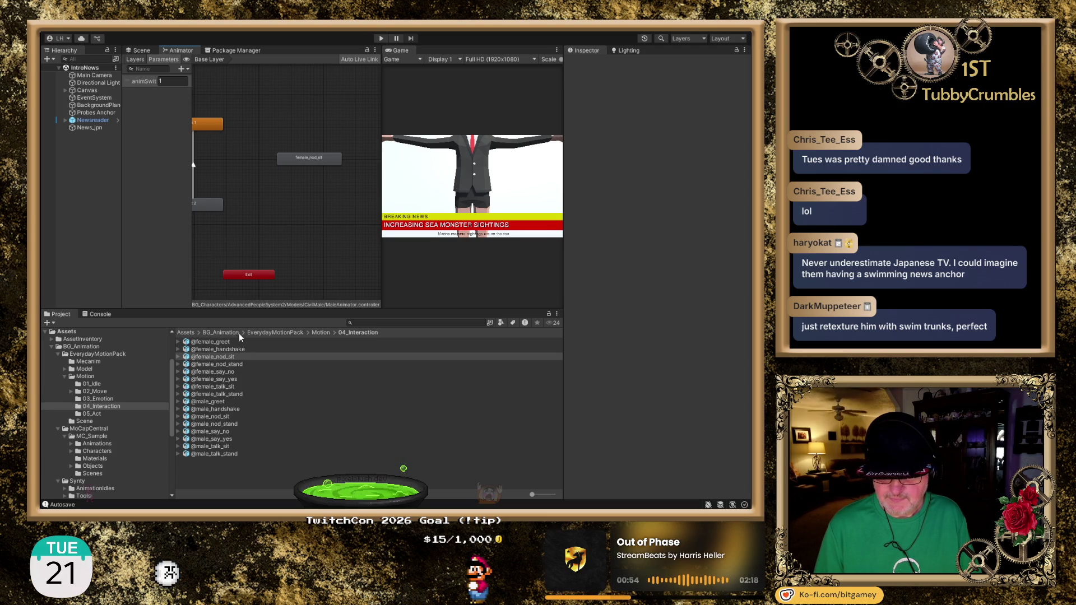
{"action": "left_click", "coordinate": [305, 157]}
{"action": "key", "text": "Delete"}
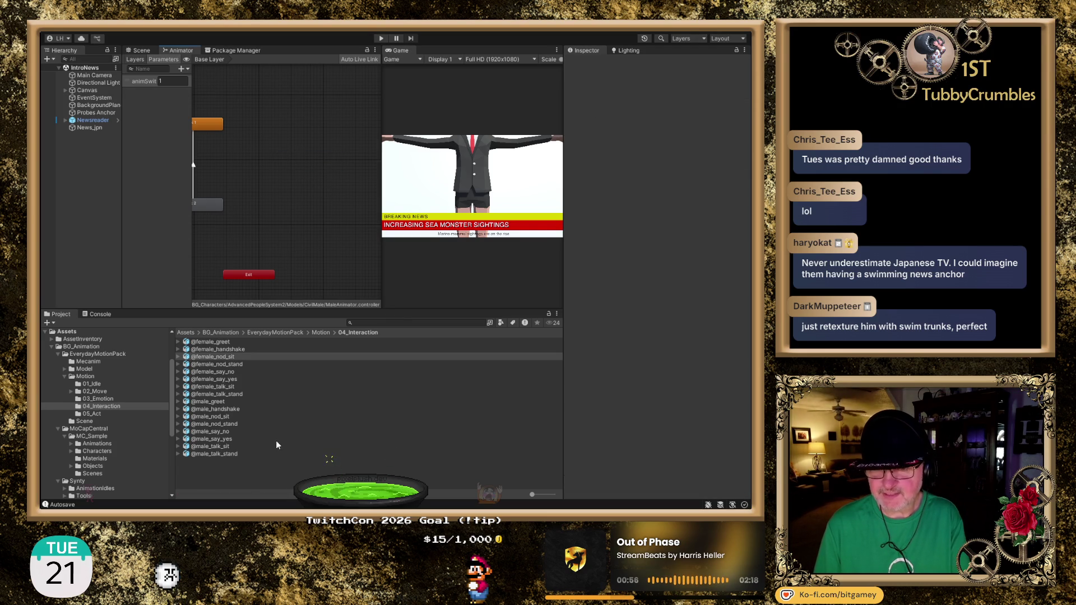
{"action": "left_click_drag", "start_coordinate": [220, 415], "coordinate": [285, 157]}
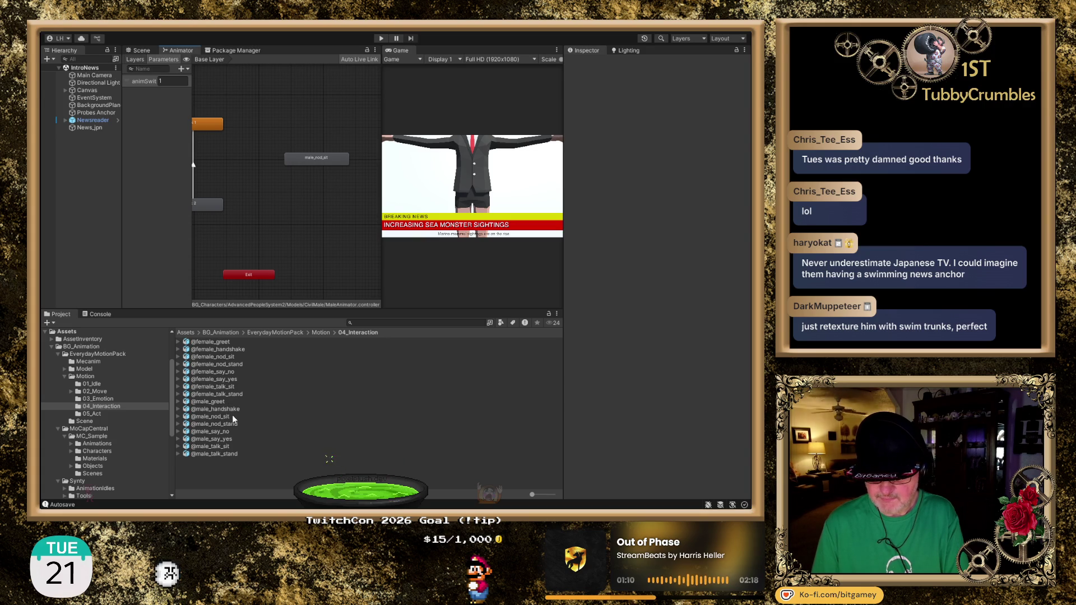
{"action": "left_click", "coordinate": [226, 417]}
Step: Play and pause the male_nod_sit preview, orbiting to face the seated character
{"action": "scroll", "coordinate": [618, 365], "scroll_direction": "down", "scroll_amount": 5}
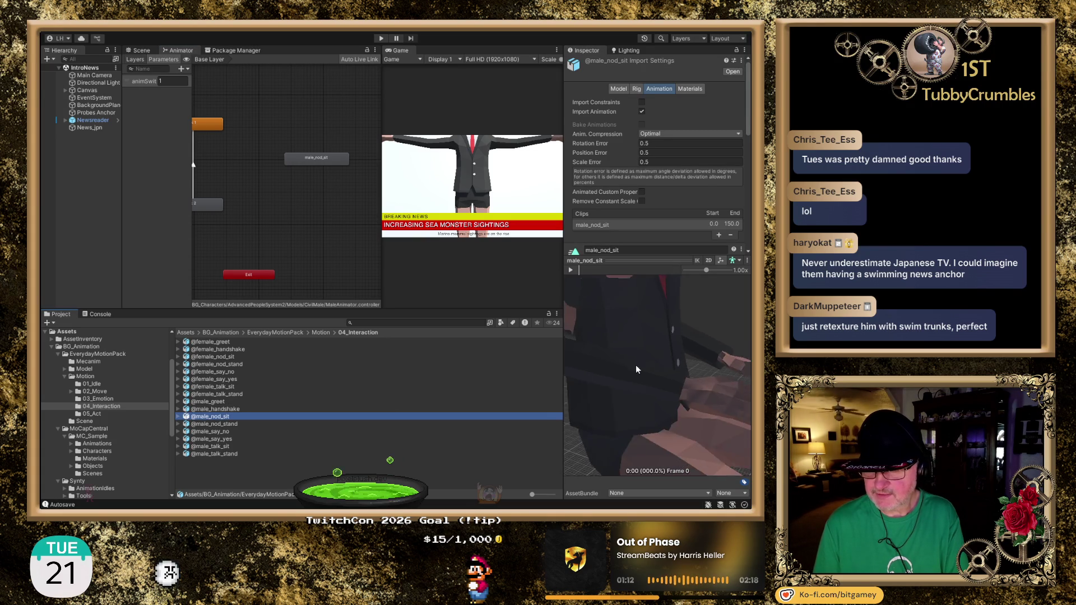
{"action": "left_click", "coordinate": [571, 270]}
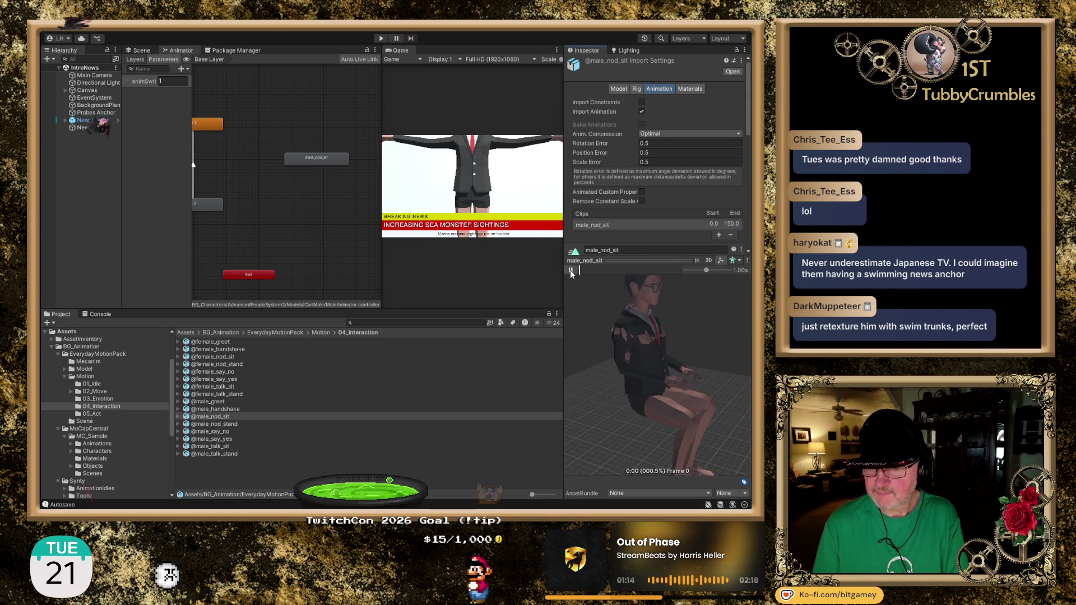
{"action": "left_click_drag", "start_coordinate": [708, 368], "coordinate": [629, 365]}
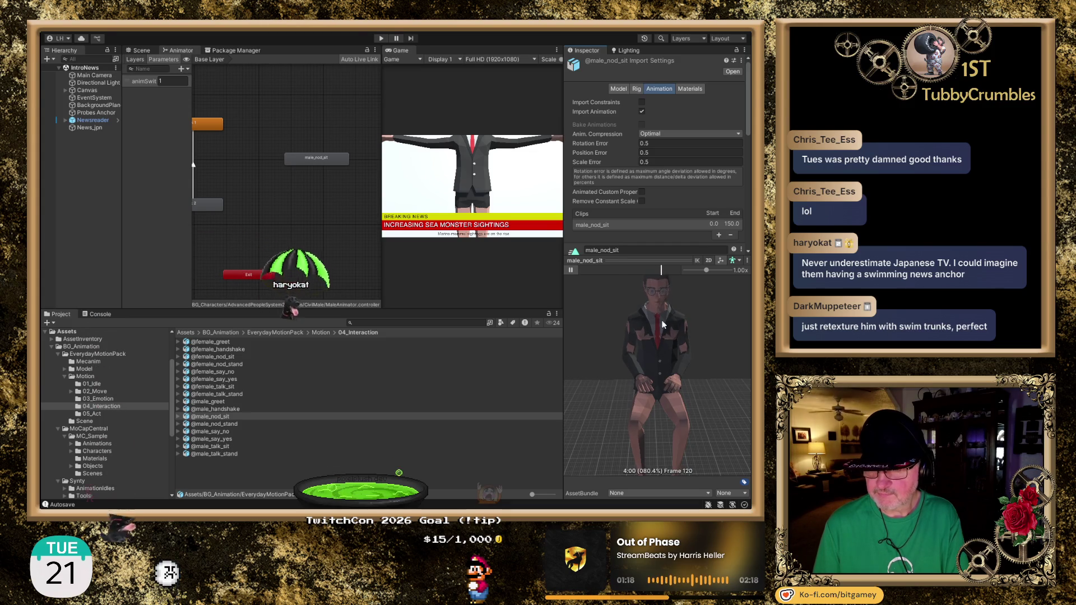
{"action": "left_click", "coordinate": [571, 271]}
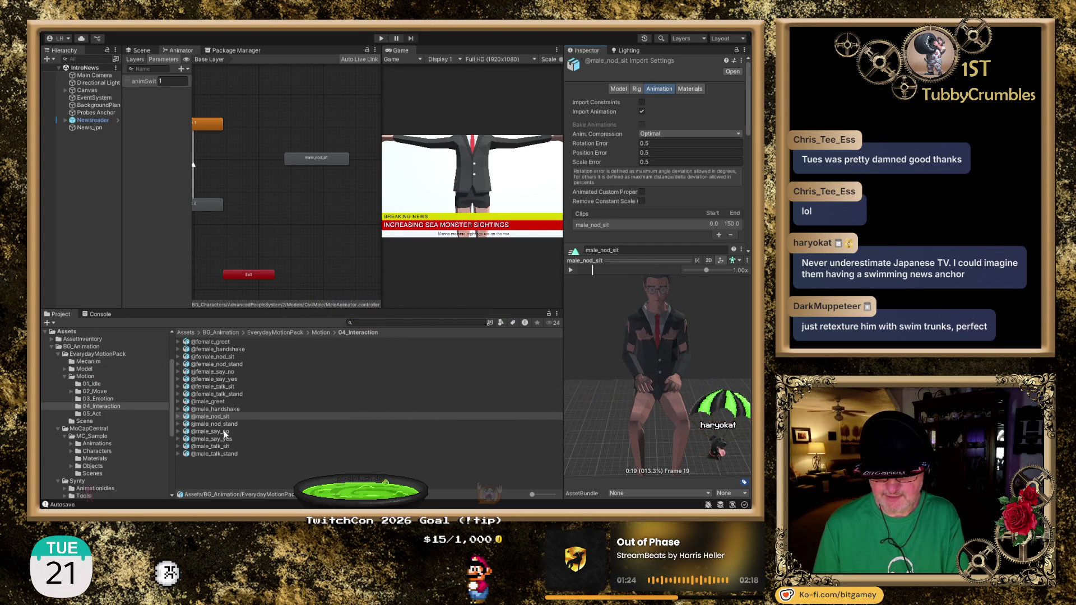
{"action": "left_click", "coordinate": [218, 432]}
{"action": "scroll", "coordinate": [674, 338], "scroll_direction": "down", "scroll_amount": 5}
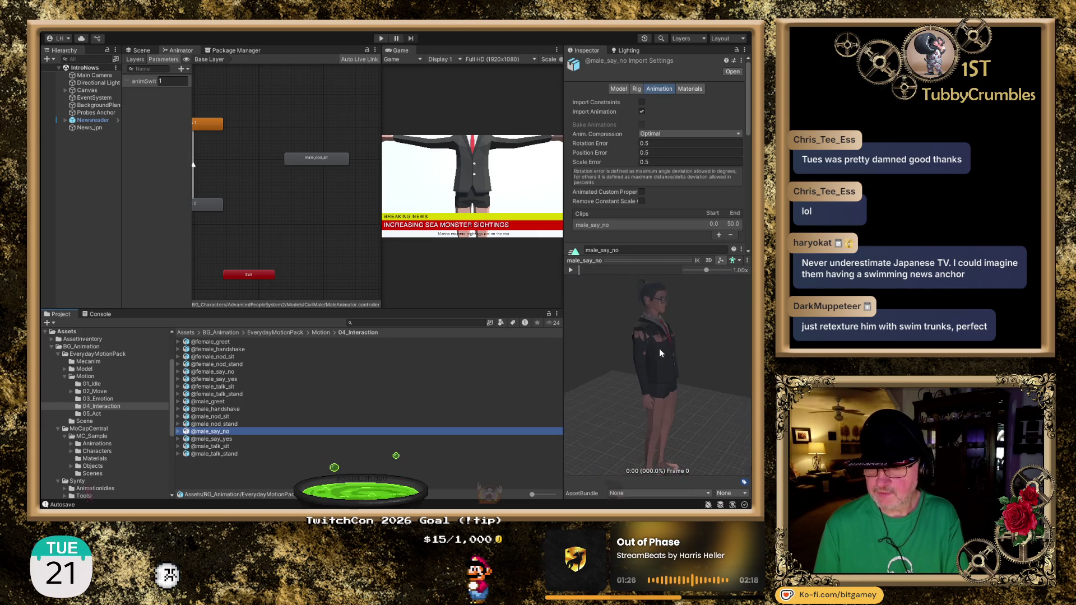
{"action": "left_click", "coordinate": [571, 271]}
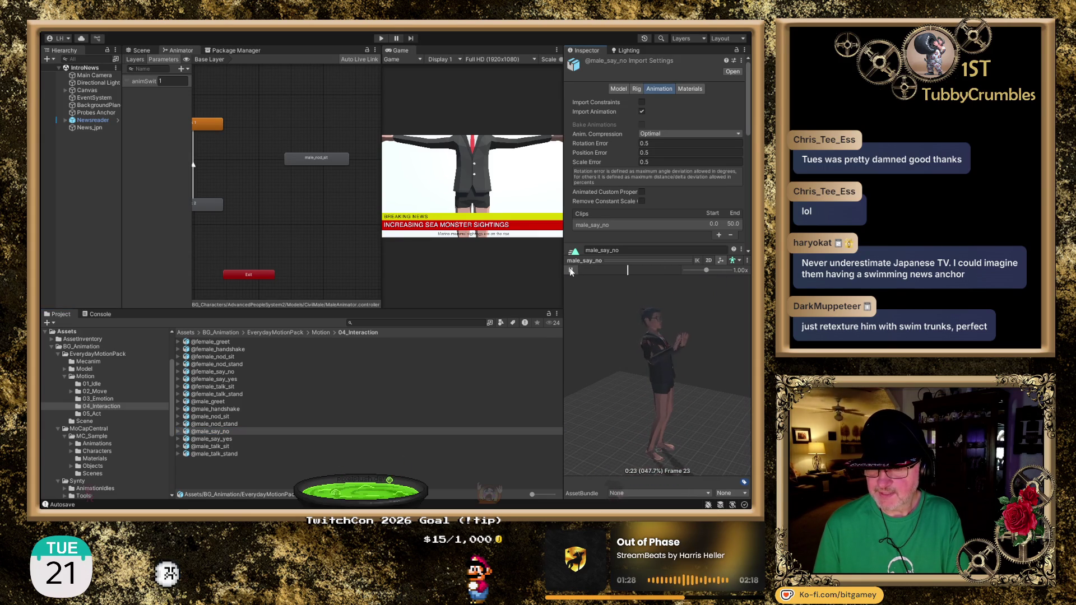
{"action": "left_click", "coordinate": [571, 271]}
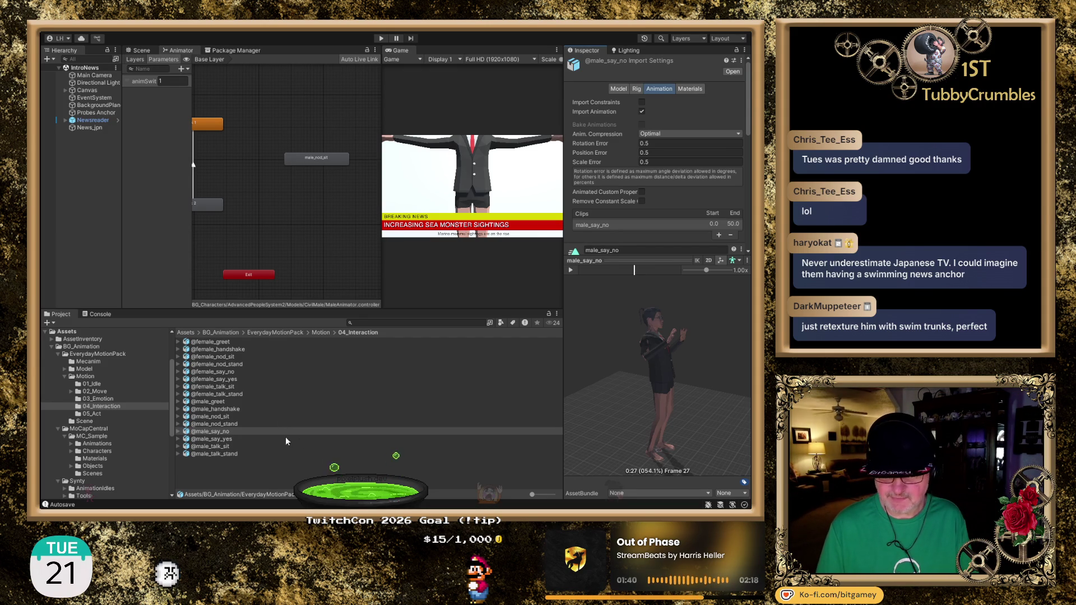
{"action": "left_click", "coordinate": [231, 439]}
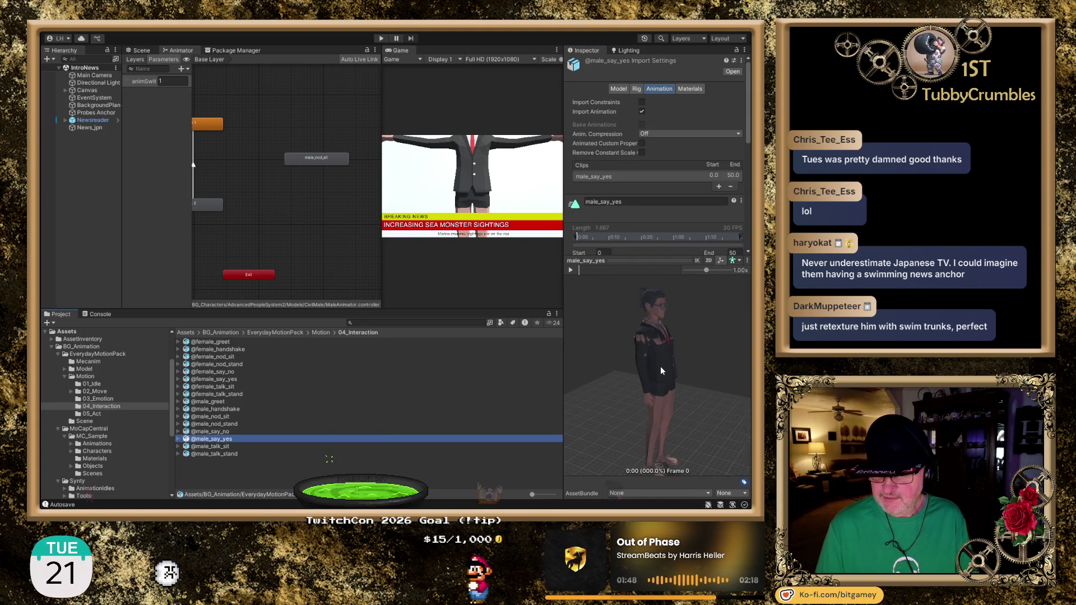
{"action": "left_click", "coordinate": [227, 446]}
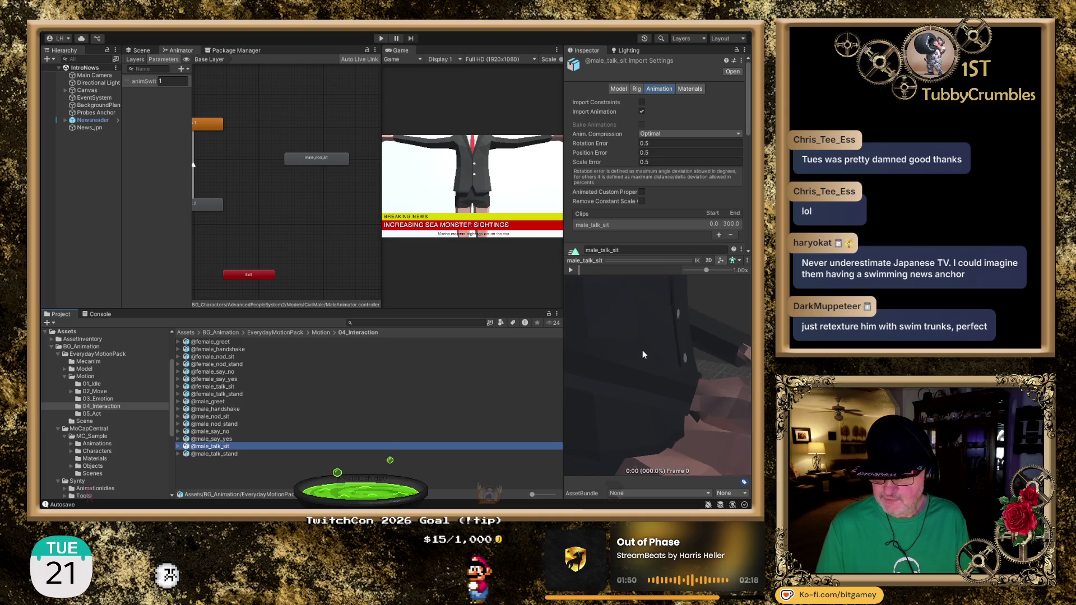
{"action": "left_click", "coordinate": [571, 269]}
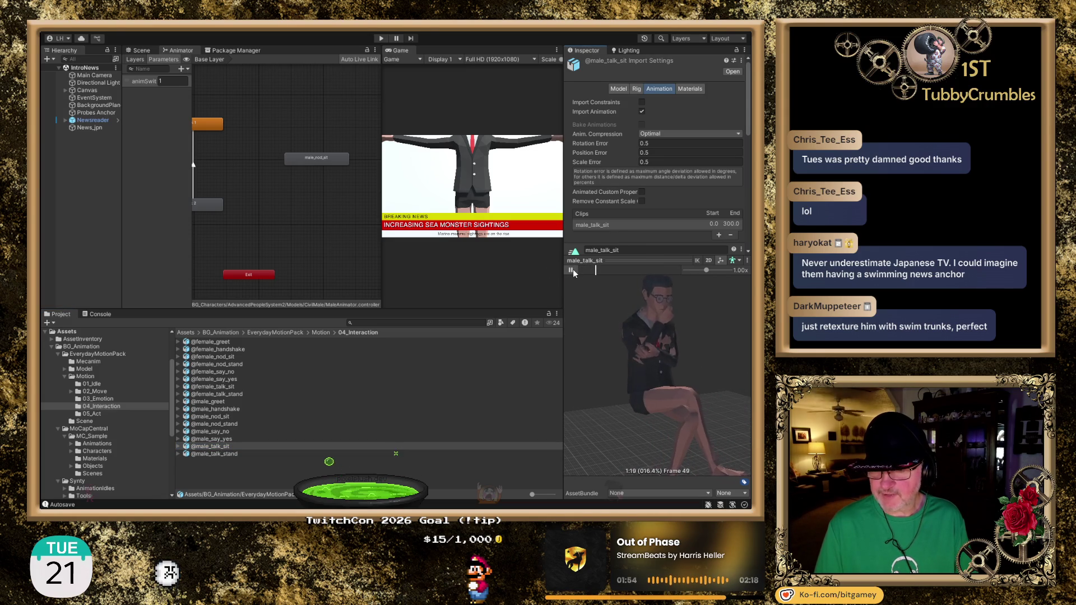
{"action": "left_click_drag", "start_coordinate": [657, 382], "coordinate": [655, 379]}
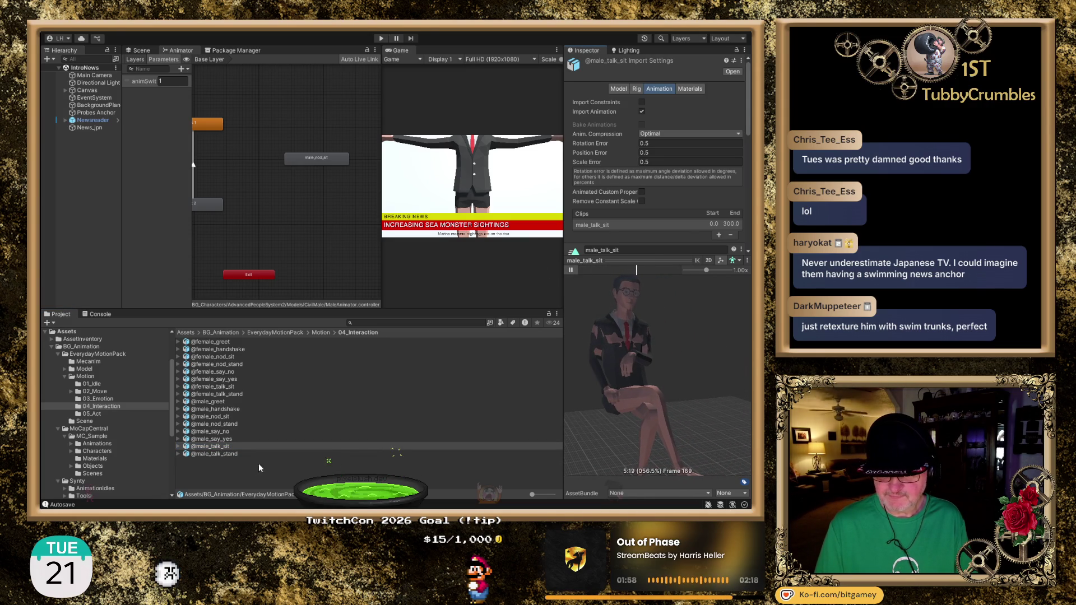
{"action": "left_click", "coordinate": [219, 387]}
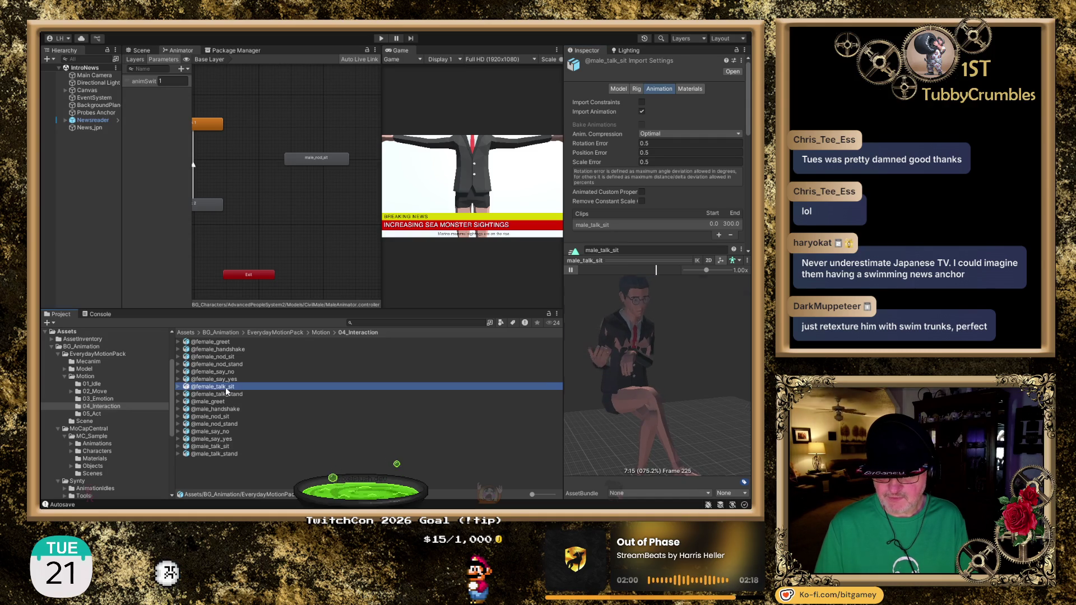
{"action": "scroll", "coordinate": [662, 317], "scroll_direction": "down", "scroll_amount": 5}
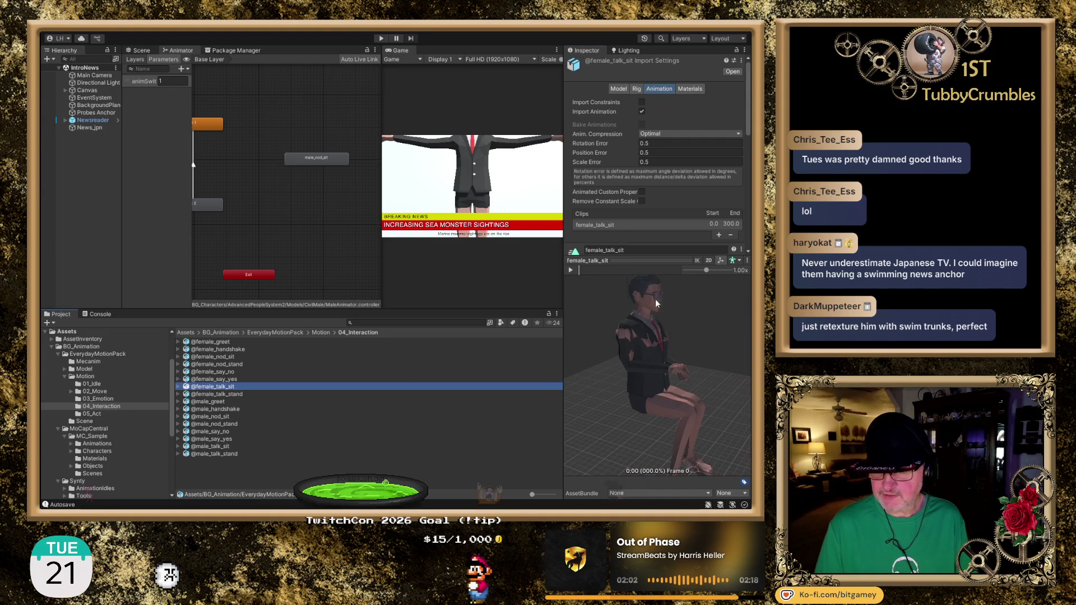
{"action": "left_click", "coordinate": [570, 271]}
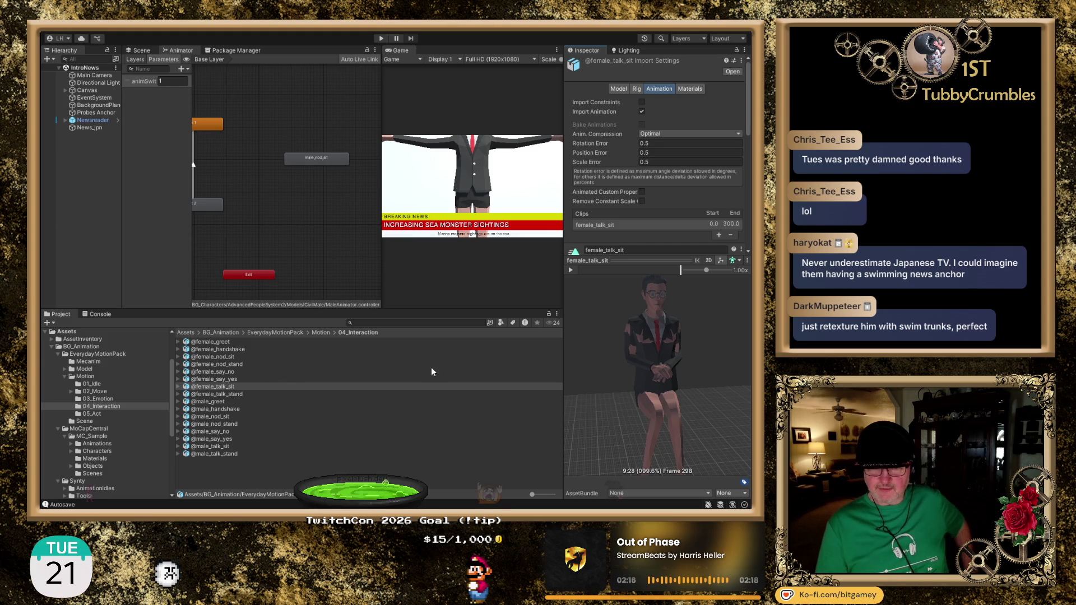
{"action": "left_click", "coordinate": [396, 323]}
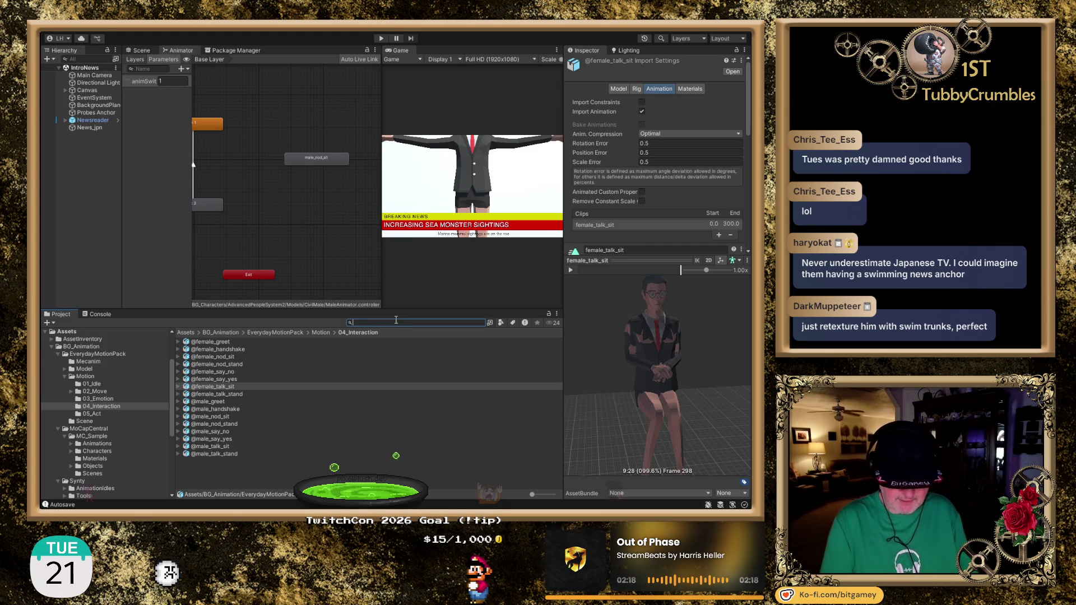
Step: Search the project for '_sit', filtering the results to models
{"action": "type", "text": "sit"}
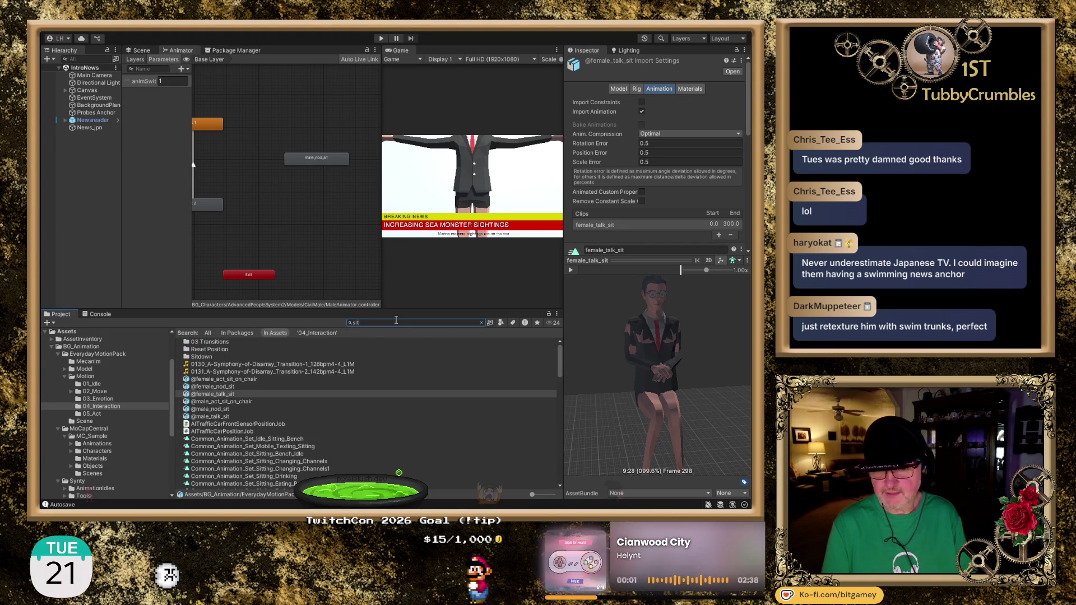
{"action": "key", "text": "Home"}
{"action": "type", "text": "_"}
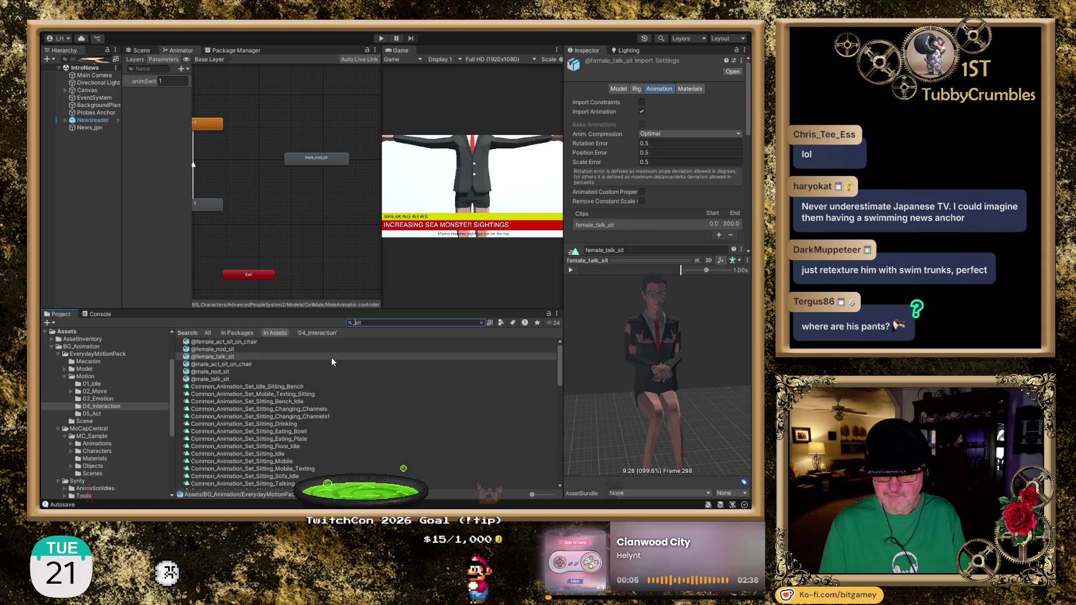
{"action": "scroll", "coordinate": [302, 370], "scroll_direction": "down", "scroll_amount": 5}
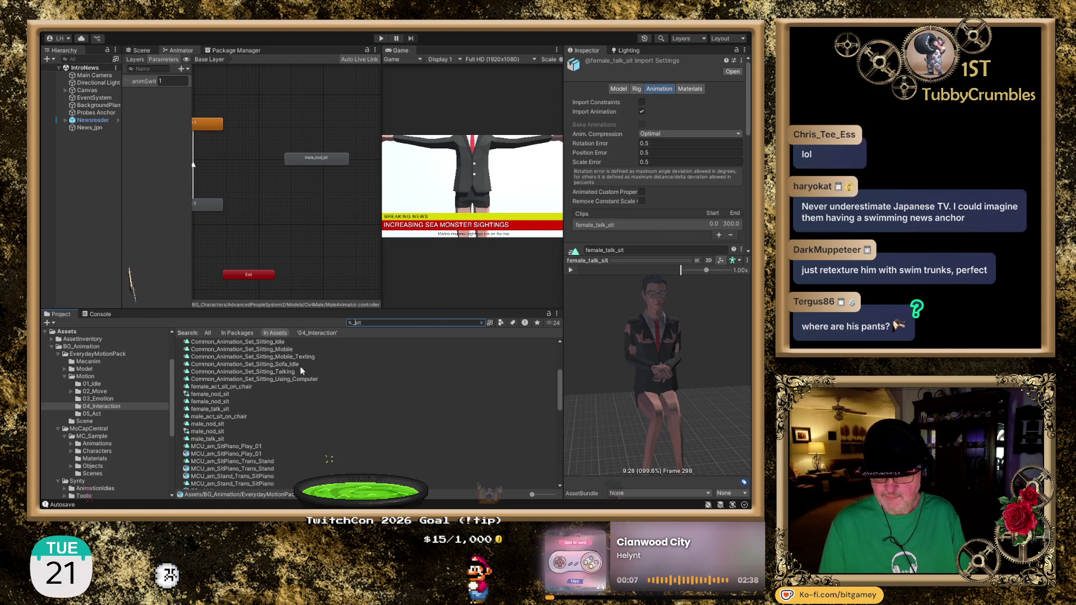
{"action": "left_click", "coordinate": [499, 334]}
{"action": "left_click", "coordinate": [527, 415]}
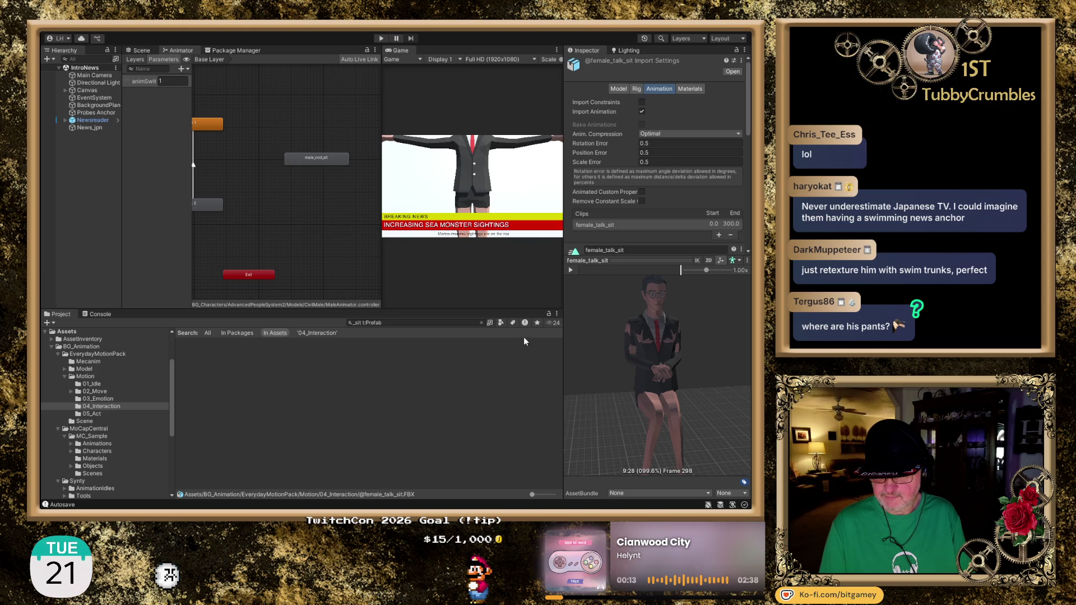
{"action": "left_click", "coordinate": [547, 399]}
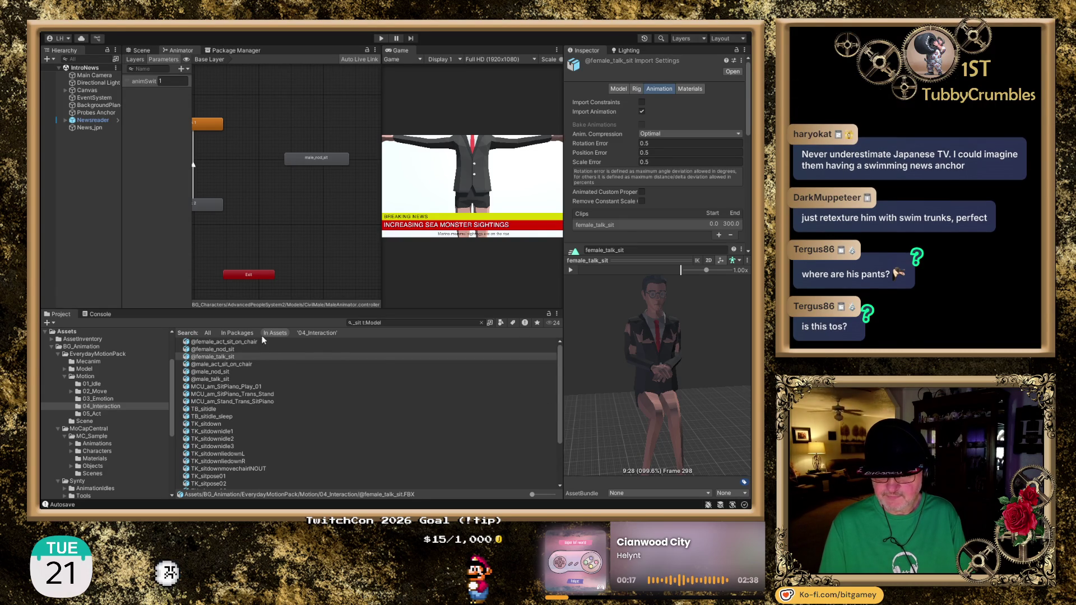
Step: Preview male_act_sit_on_chair, pausing with the character seated
{"action": "left_click", "coordinate": [245, 341]}
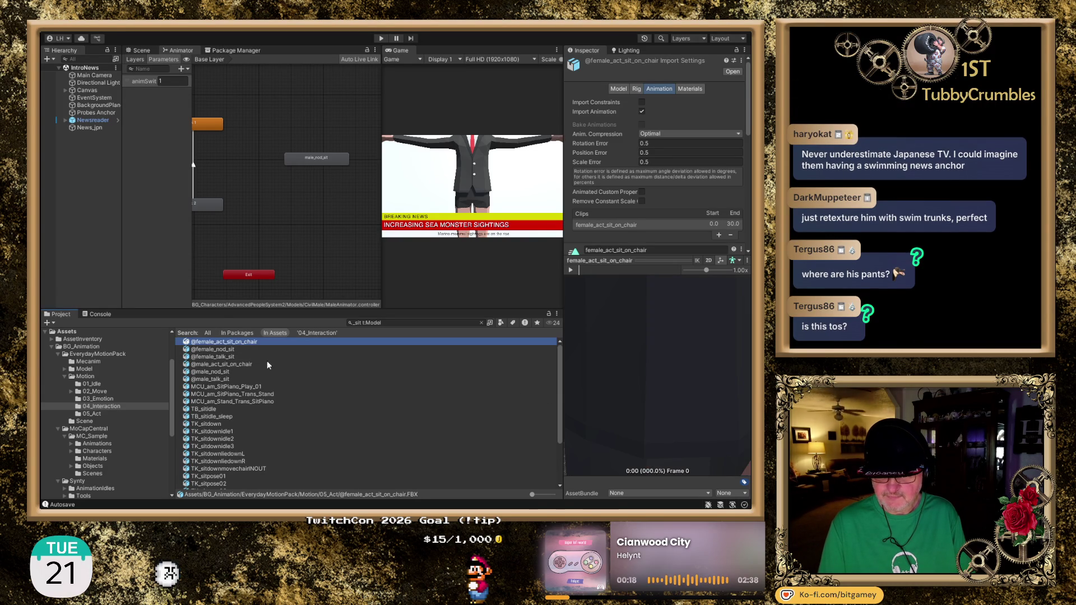
{"action": "left_click", "coordinate": [235, 364]}
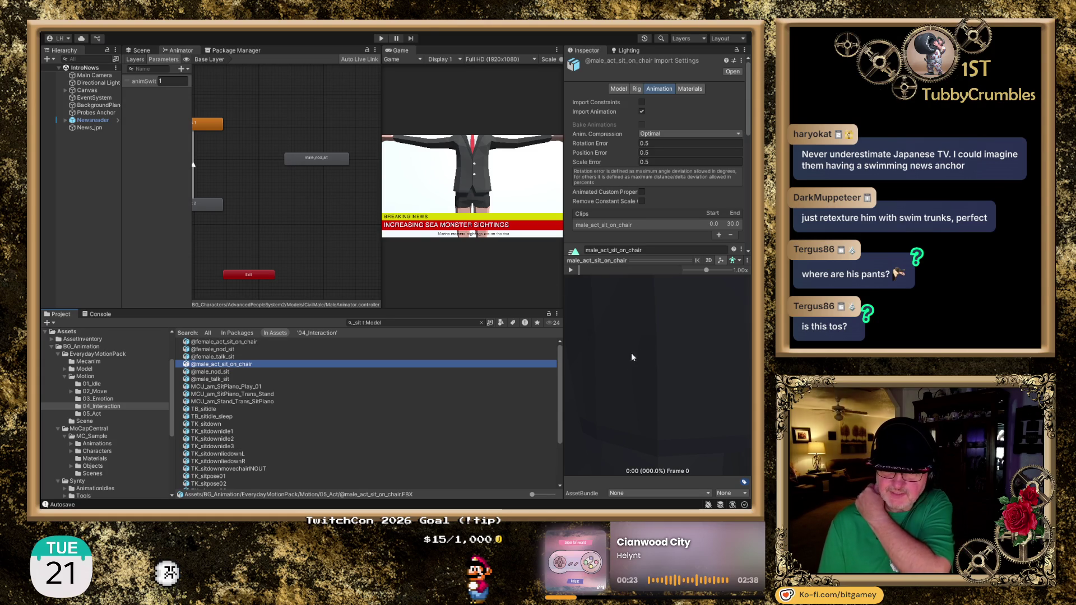
{"action": "left_click", "coordinate": [571, 270]}
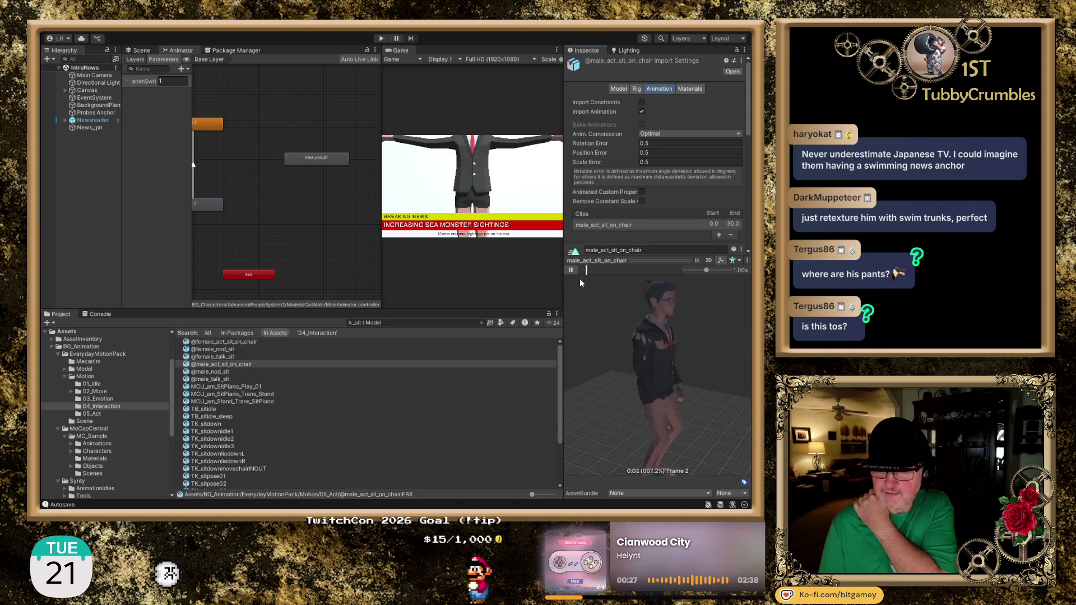
{"action": "left_click", "coordinate": [571, 270]}
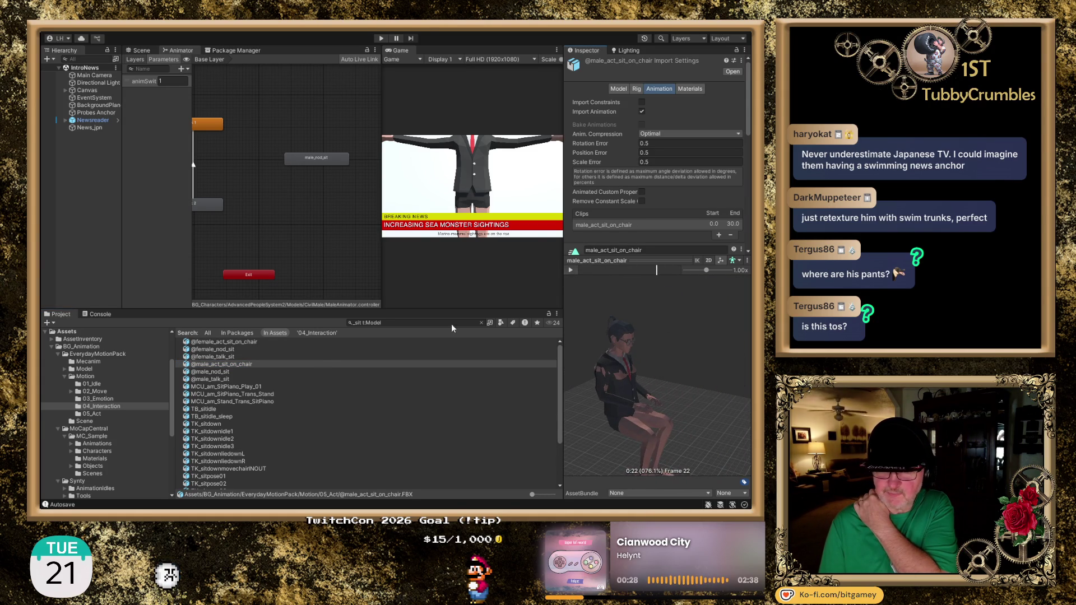
Step: Replay the male_talk_sit preview, then open MCU_am_SitPiano_Play_01's import settings
{"action": "left_click", "coordinate": [232, 370]}
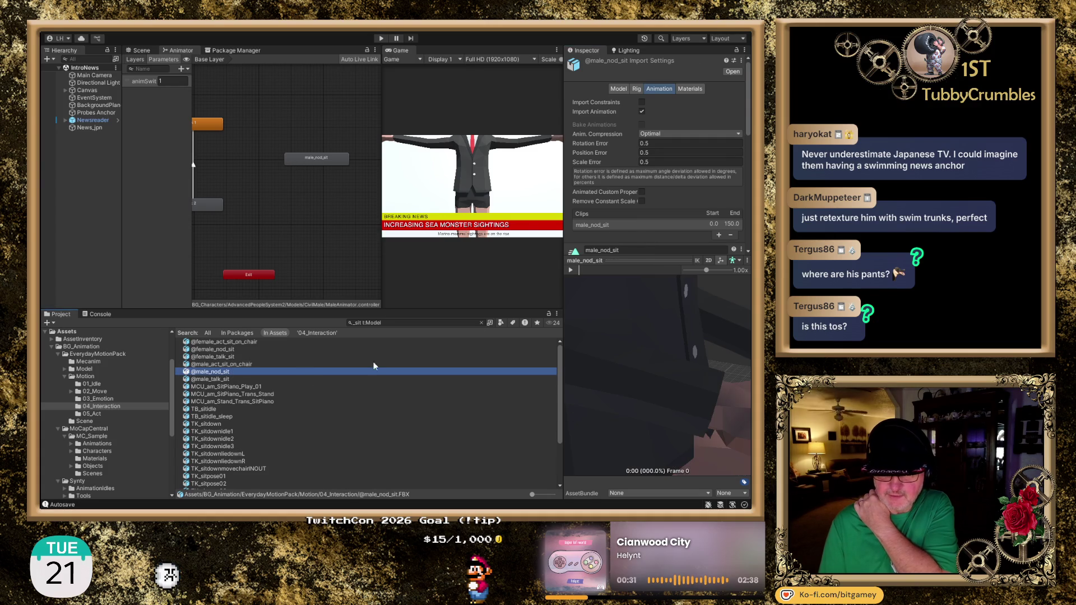
{"action": "scroll", "coordinate": [651, 328], "scroll_direction": "down", "scroll_amount": 5}
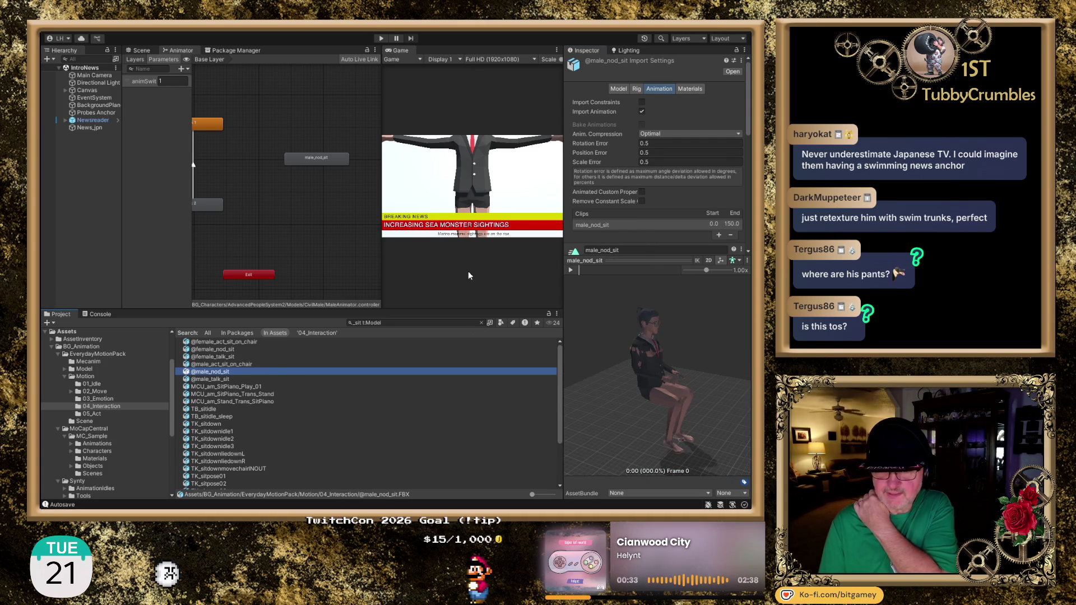
{"action": "left_click", "coordinate": [232, 378]}
{"action": "scroll", "coordinate": [626, 336], "scroll_direction": "down", "scroll_amount": 4}
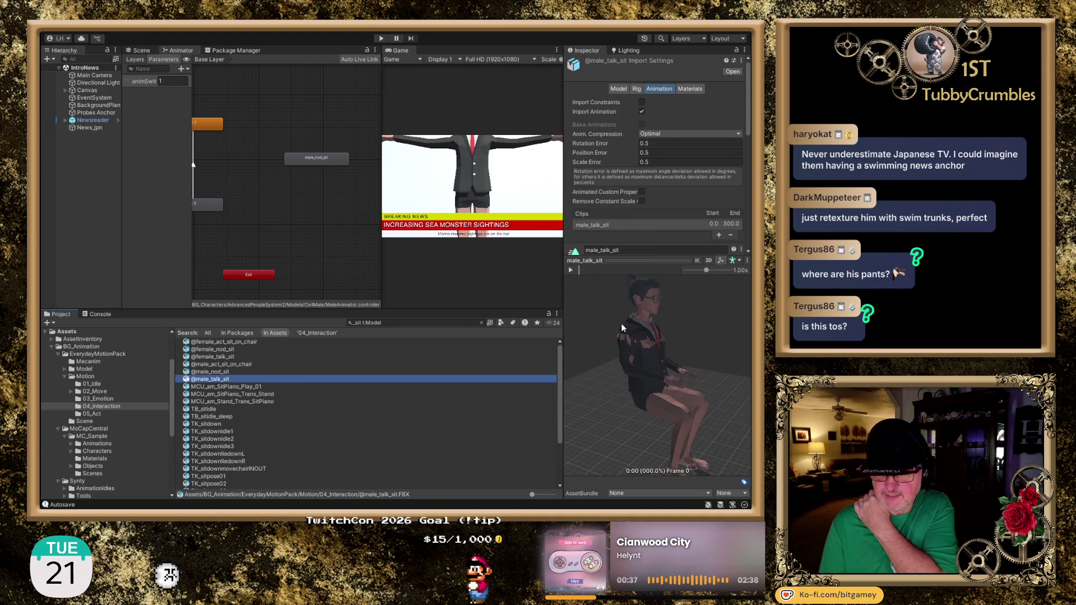
{"action": "left_click", "coordinate": [571, 270]}
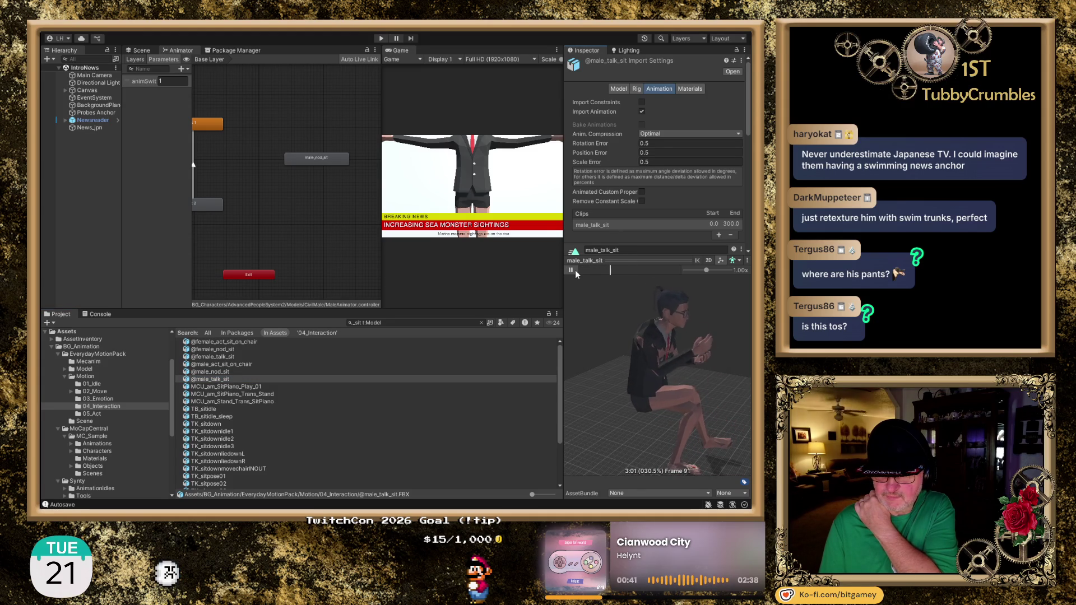
{"action": "left_click", "coordinate": [575, 270]}
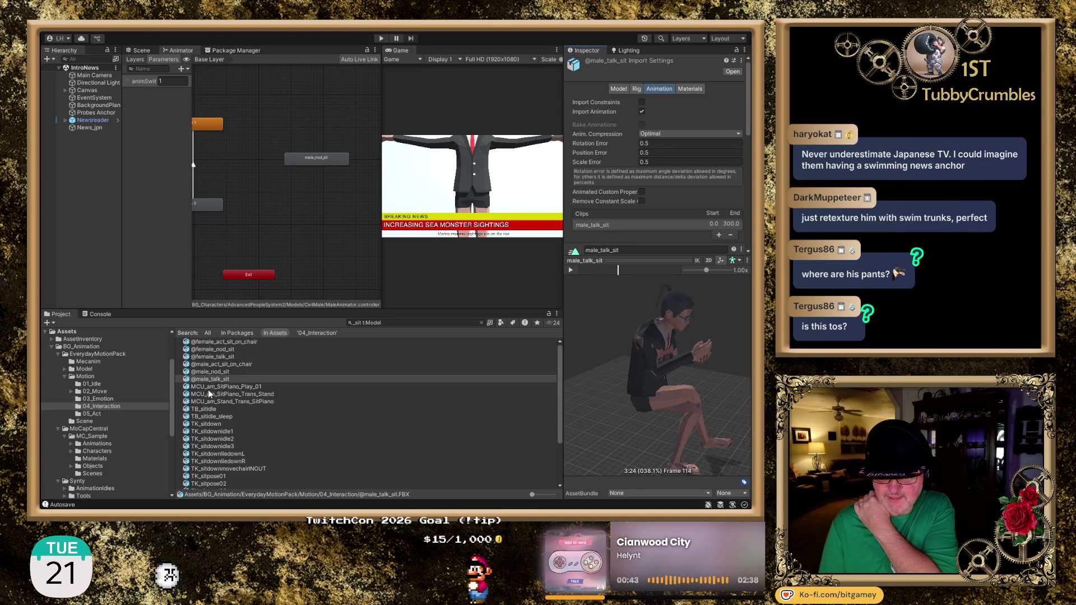
{"action": "left_click", "coordinate": [255, 388]}
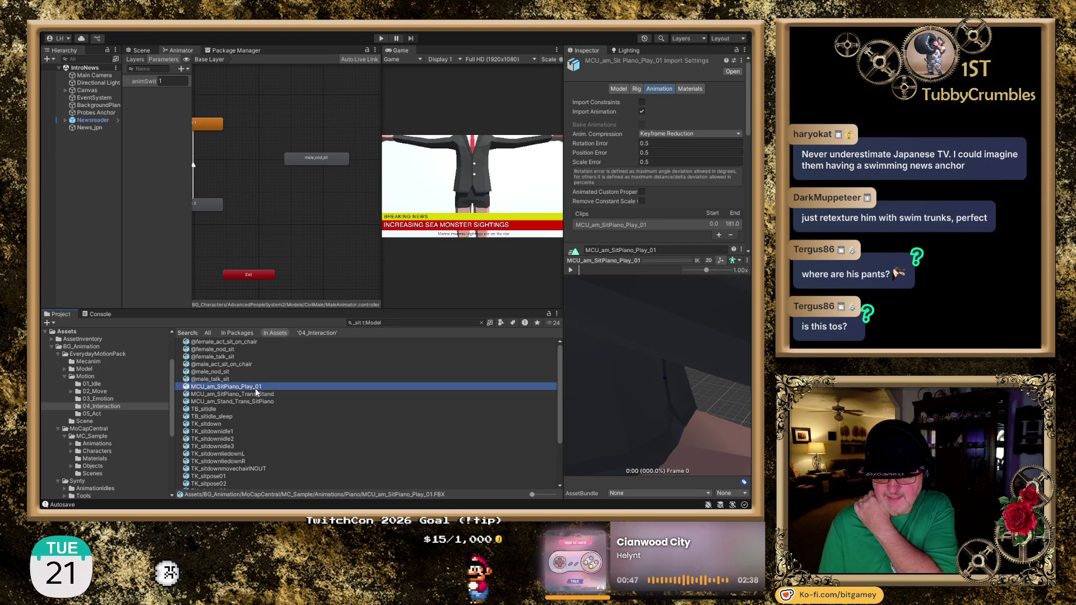
Step: Play the piano-playing clip preview and orbit it to face the character
{"action": "scroll", "coordinate": [634, 420], "scroll_direction": "down", "scroll_amount": 5}
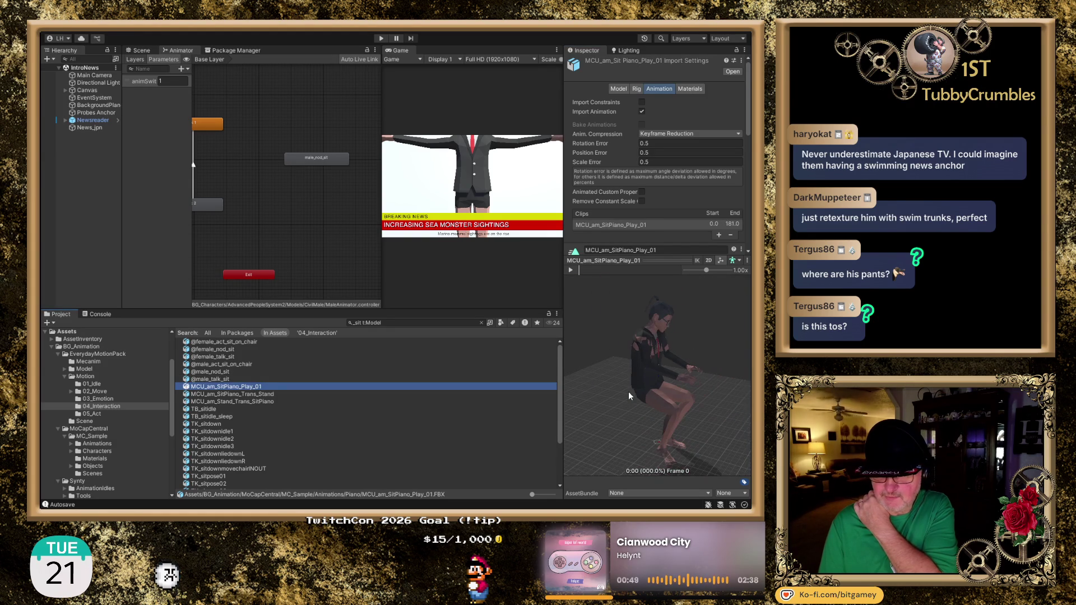
{"action": "left_click", "coordinate": [571, 270]}
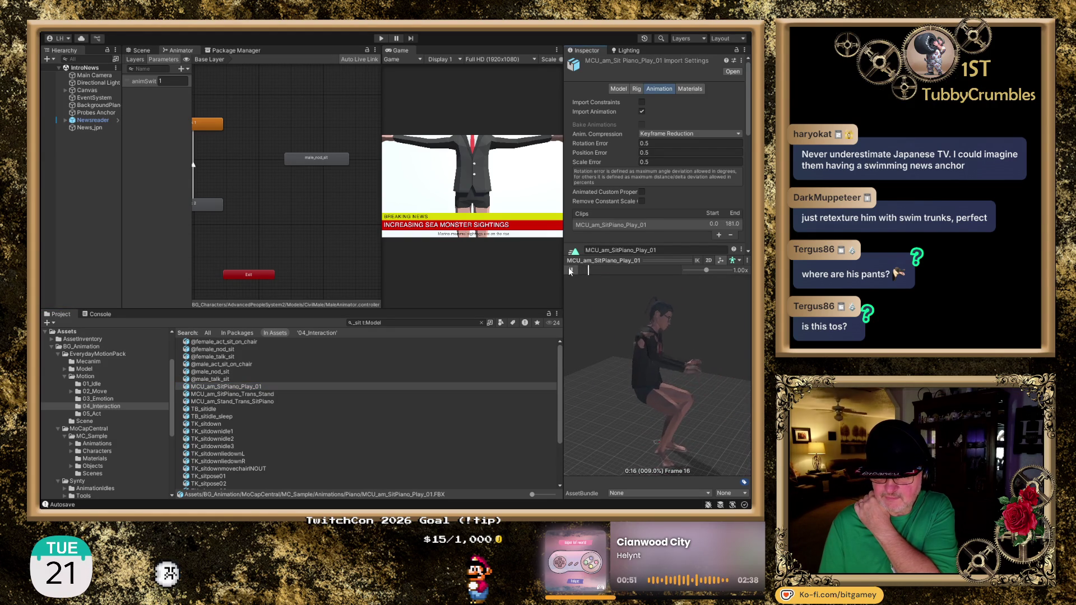
{"action": "left_click_drag", "start_coordinate": [624, 386], "coordinate": [675, 353]}
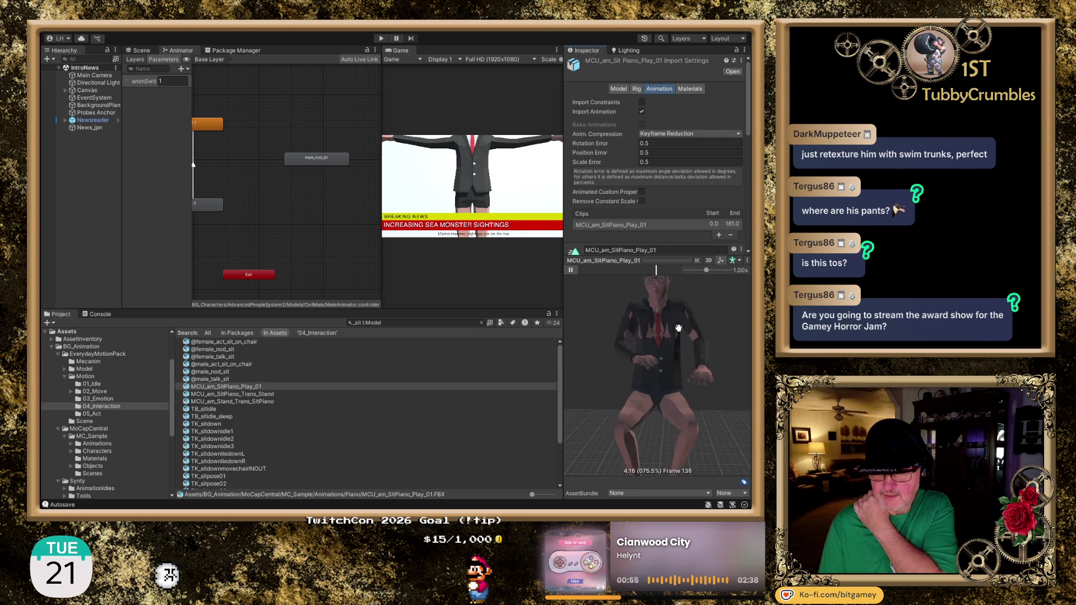
Step: Select MCU_am_SitPiano_Trans_Stand and play its sit-to-stand animation preview
{"action": "scroll", "coordinate": [679, 327], "scroll_direction": "up", "scroll_amount": 2}
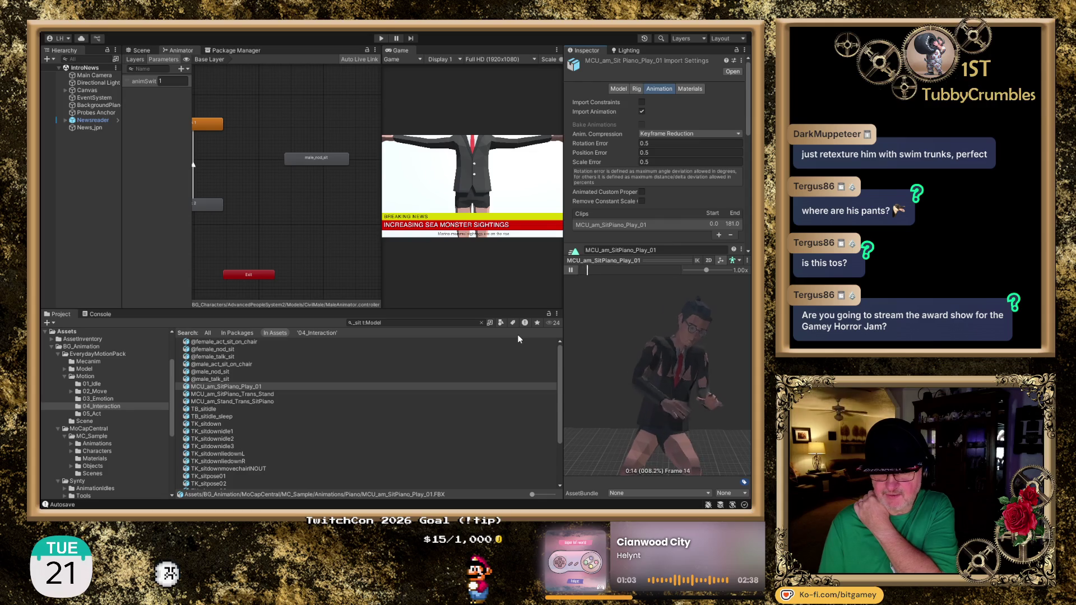
{"action": "left_click", "coordinate": [247, 394]}
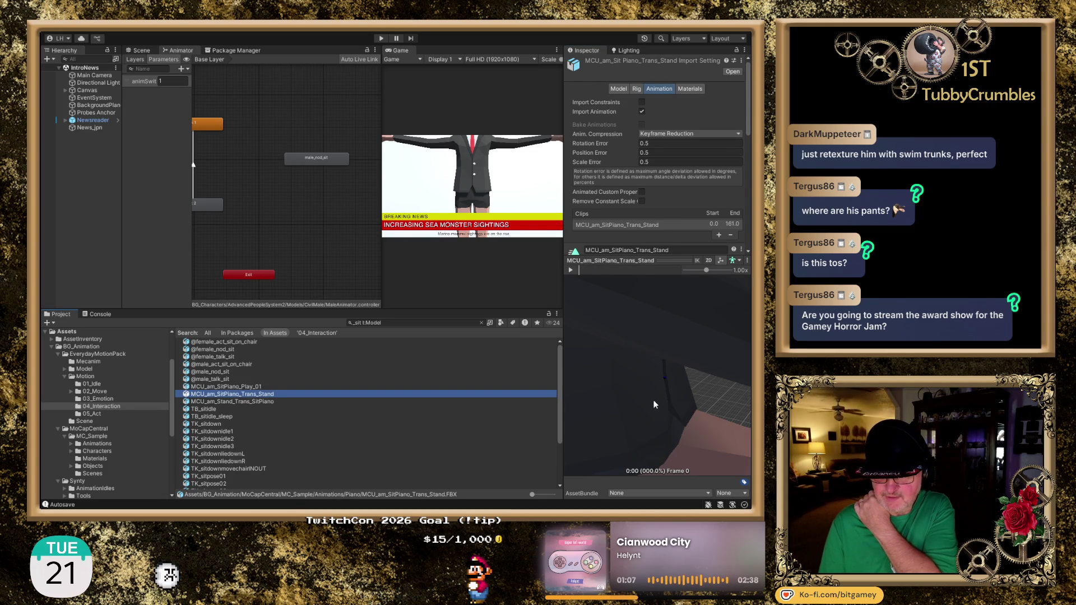
{"action": "left_click", "coordinate": [571, 271]}
Step: Pause the MCU_am_SitPiano_Trans_Stand preview at frame 53, mid-rise from sitting
{"action": "left_click", "coordinate": [571, 271]}
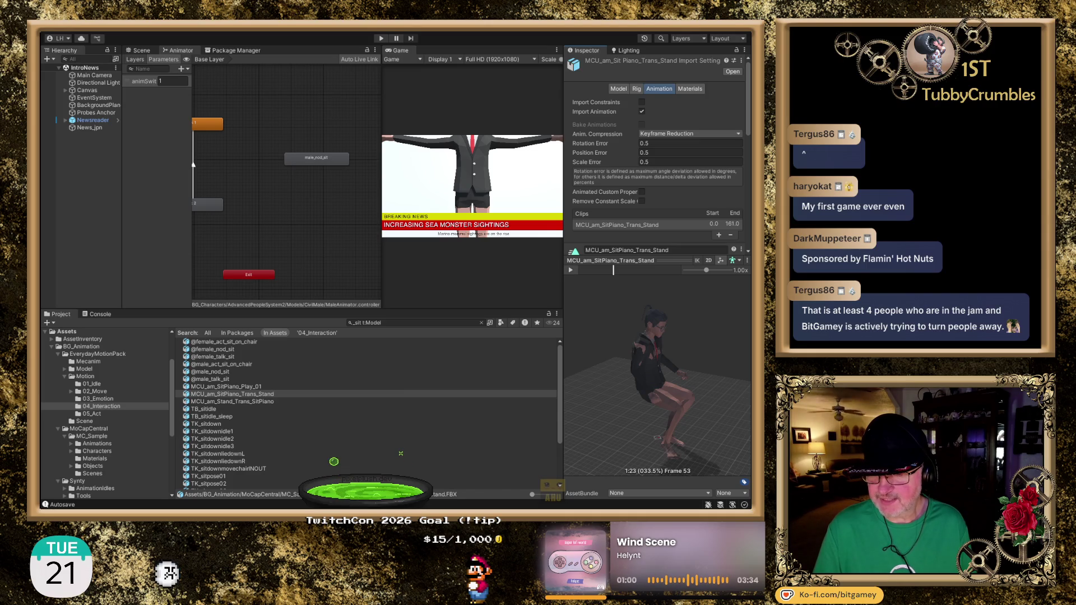
Step: Replay the stand-up clip, preview MCU_am_Stand_Trans_SitPiano to frame 20, then select TB_sitidle
{"action": "left_click", "coordinate": [571, 270]}
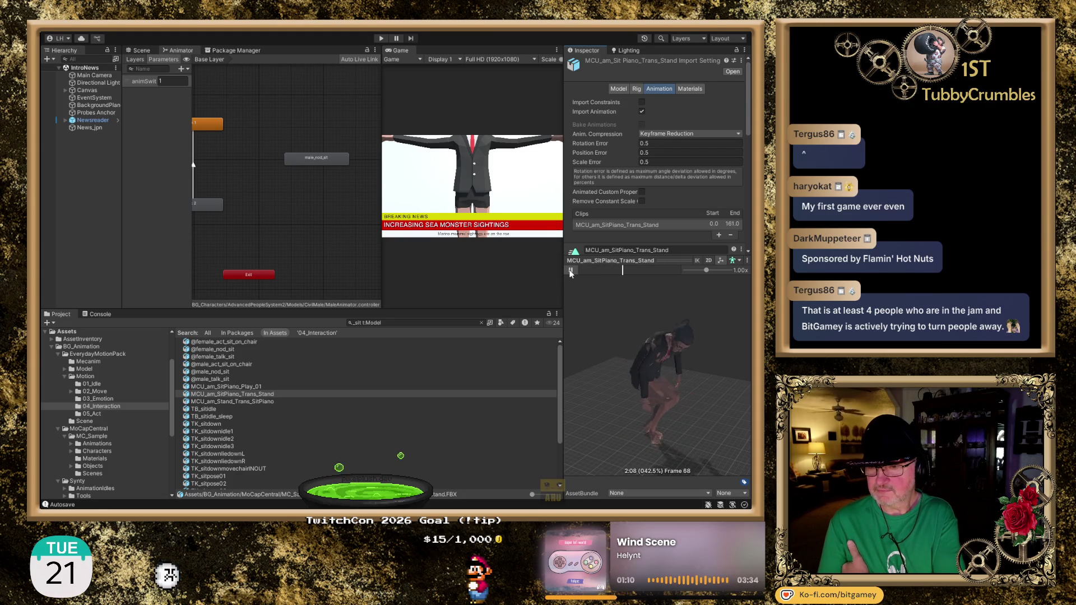
{"action": "left_click", "coordinate": [570, 270]}
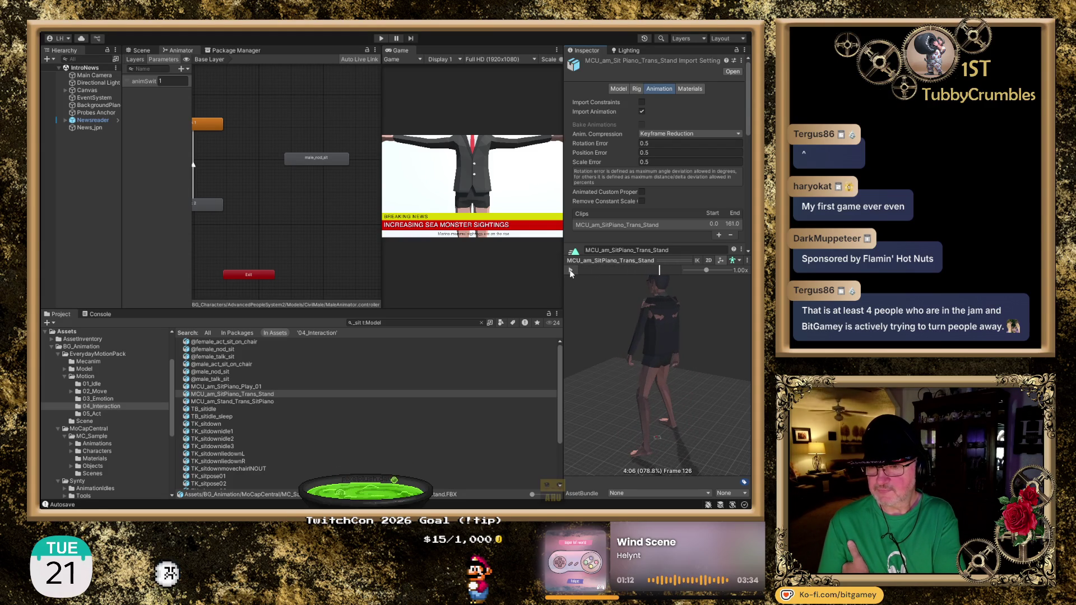
{"action": "left_click", "coordinate": [254, 401]}
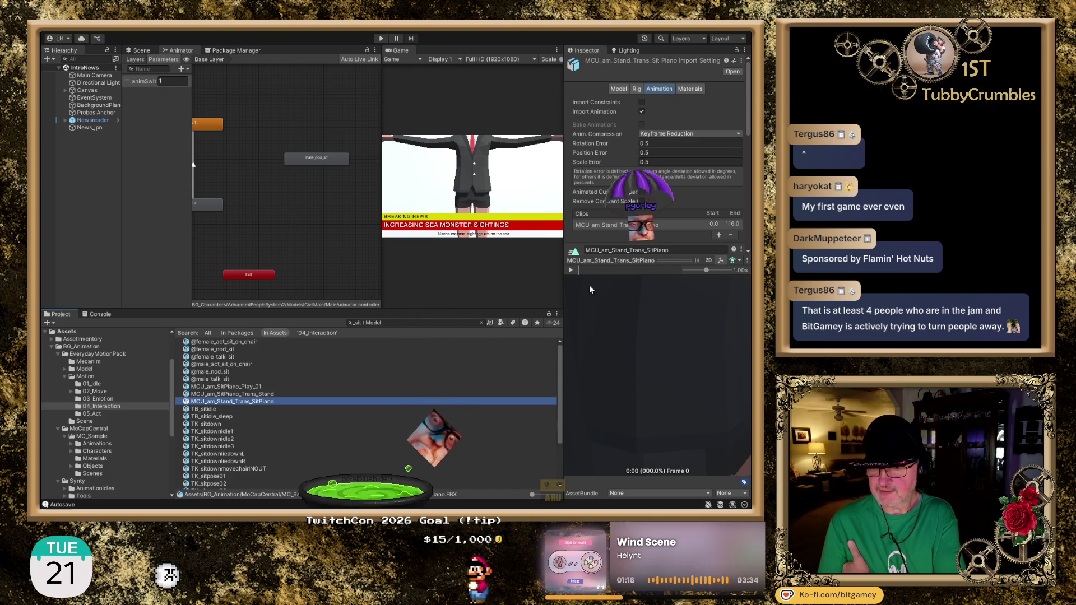
{"action": "left_click", "coordinate": [571, 270]}
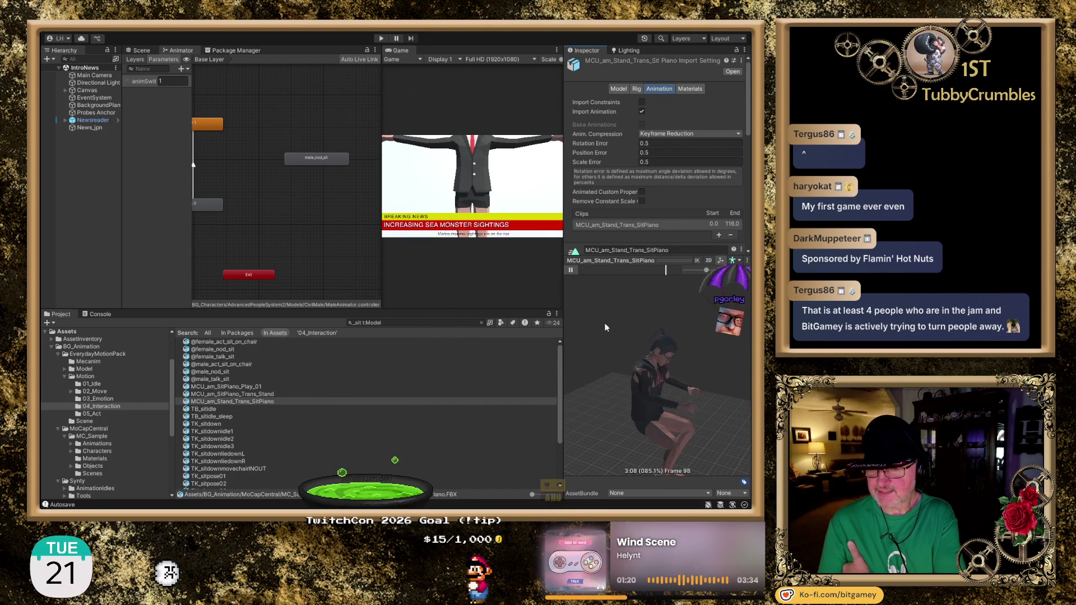
{"action": "left_click", "coordinate": [571, 271]}
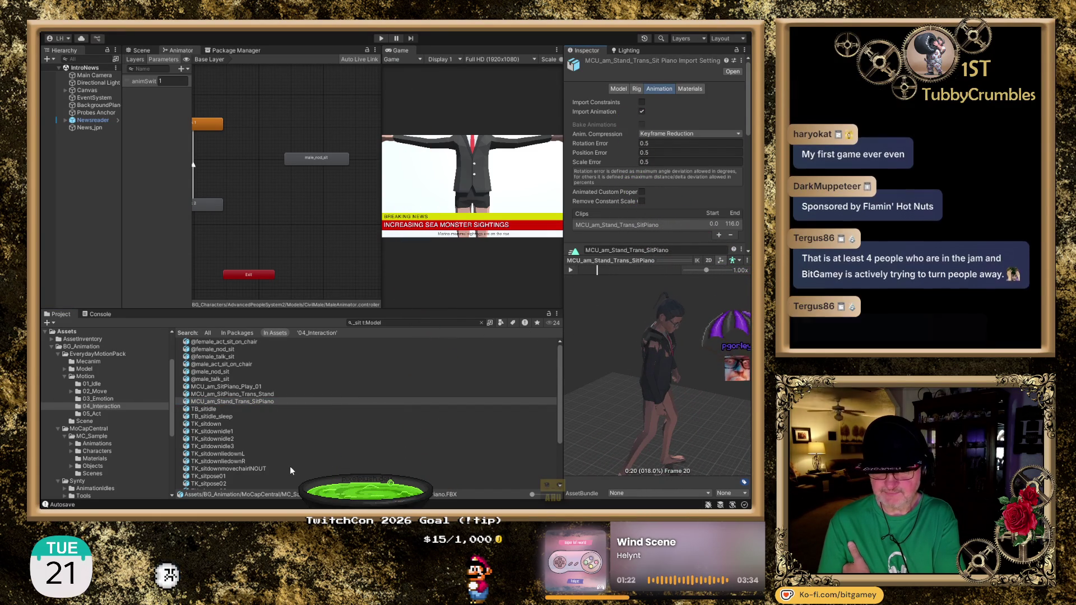
{"action": "left_click", "coordinate": [214, 409]}
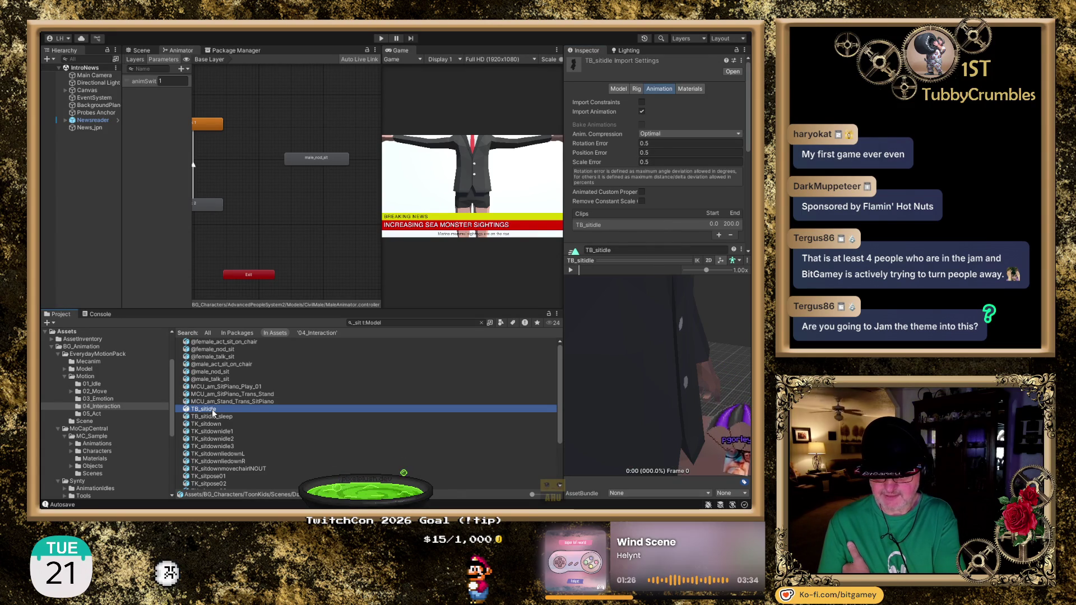
Step: Pull back TB_sitidle's preview to show the seated model, then select TB_sitidle_sleep
{"action": "mouse_move", "coordinate": [644, 398]}
{"action": "left_mouse_down"}
{"action": "mouse_move", "coordinate": [653, 395]}
{"action": "mouse_move", "coordinate": [638, 408]}
{"action": "mouse_move", "coordinate": [644, 432]}
{"action": "mouse_move", "coordinate": [686, 438]}
{"action": "left_mouse_up"}
{"action": "scroll", "coordinate": [644, 393], "scroll_direction": "down", "scroll_amount": 5}
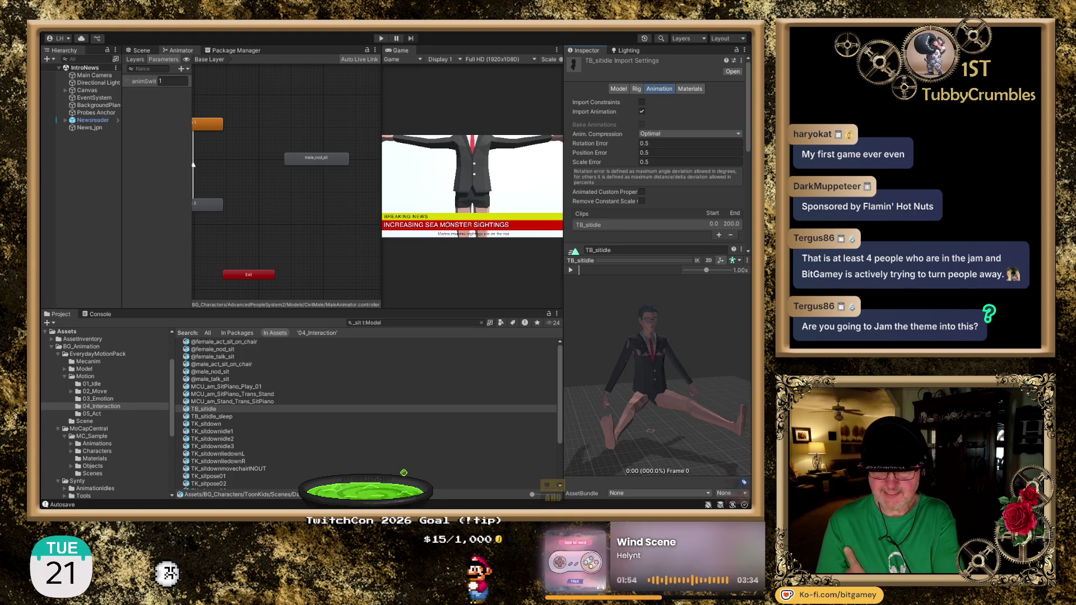
{"action": "left_click", "coordinate": [227, 417]}
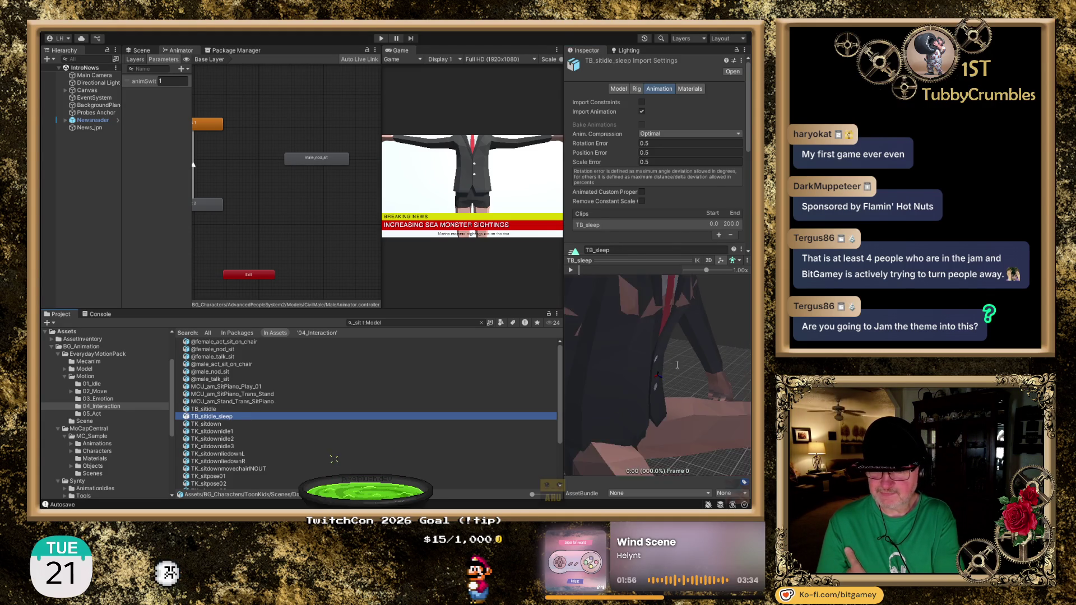
{"action": "scroll", "coordinate": [663, 361], "scroll_direction": "down", "scroll_amount": 5}
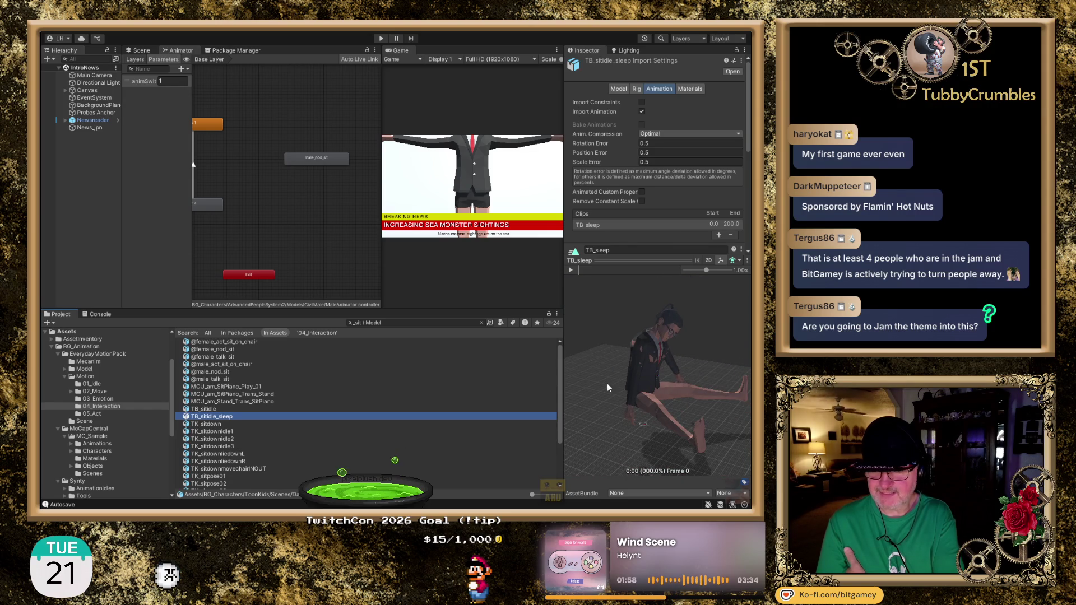
Step: Preview the TK_sitdown clip, then select TK_sitdownidle1 (frames 0–60)
{"action": "key", "text": "Down"}
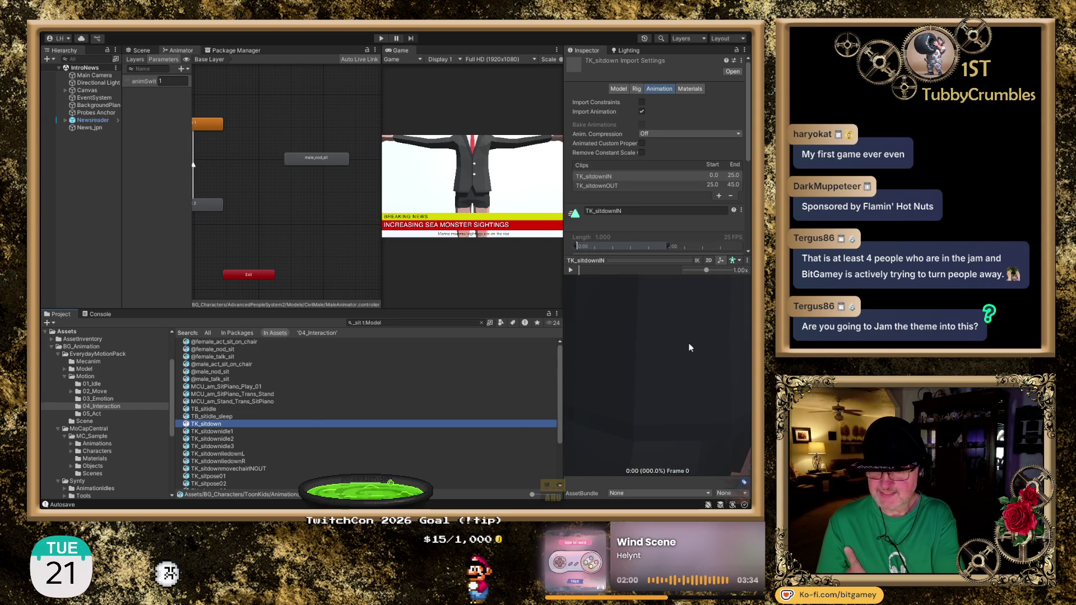
{"action": "scroll", "coordinate": [654, 369], "scroll_direction": "down", "scroll_amount": 5}
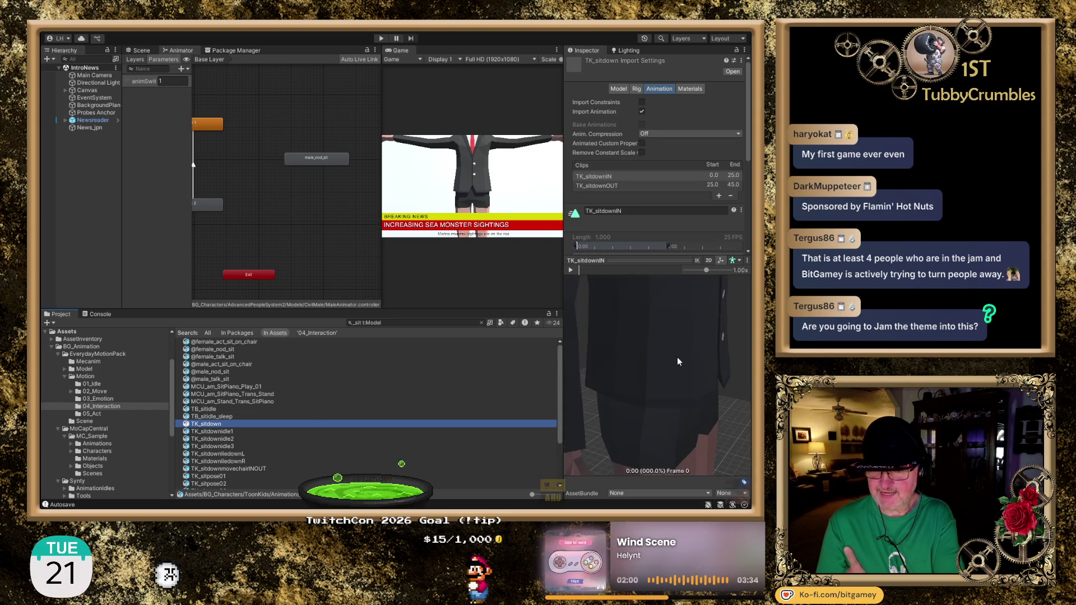
{"action": "left_click", "coordinate": [571, 270]}
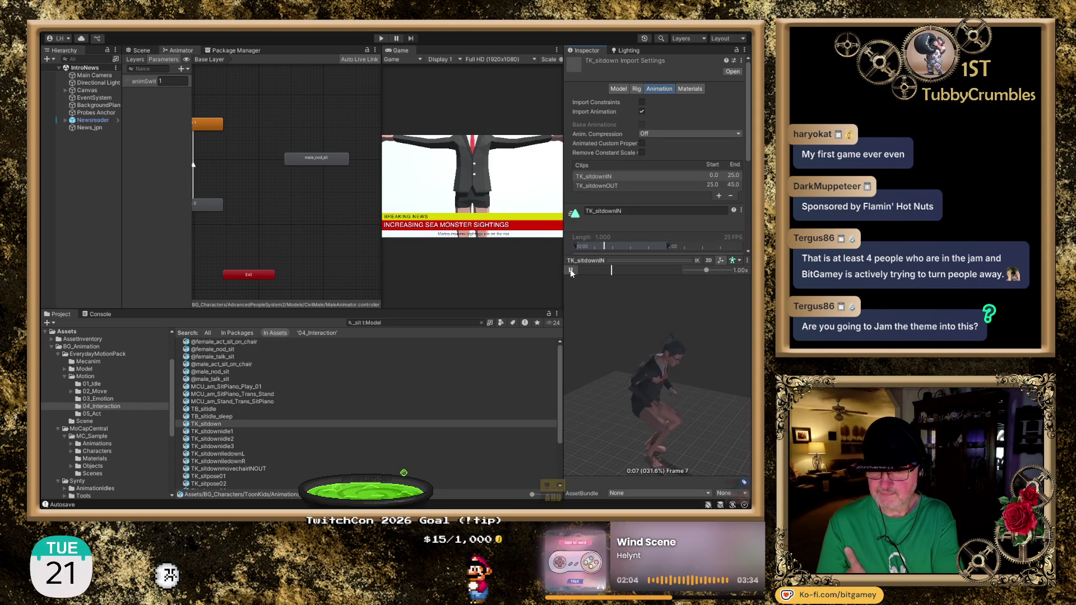
{"action": "left_click", "coordinate": [571, 270]}
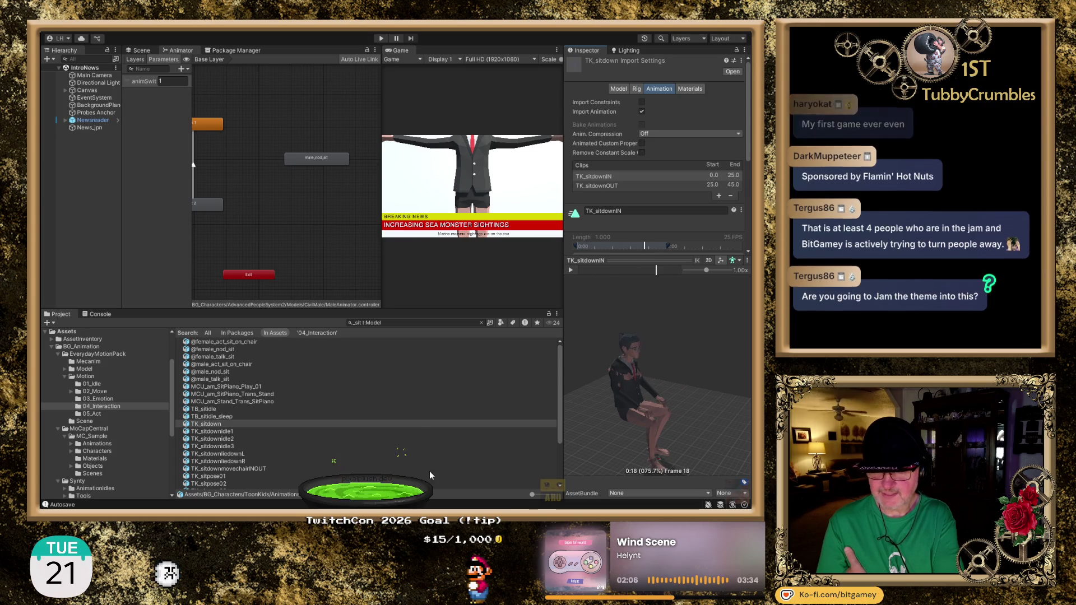
{"action": "left_click", "coordinate": [230, 432]}
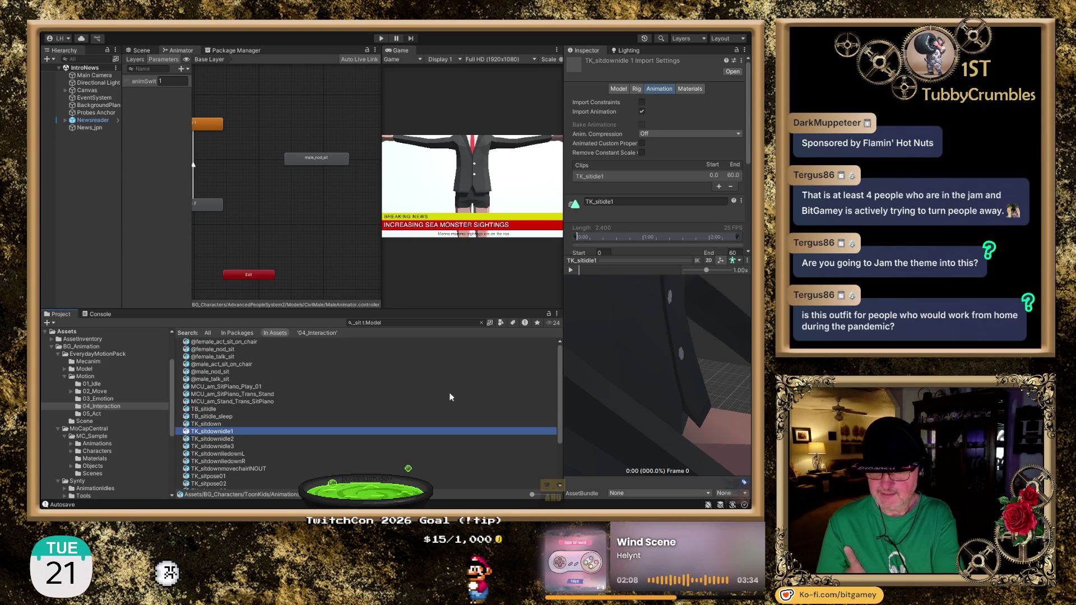
Step: Orbit the TK_sitdownidle1 preview to the character's head and upper body and play it
{"action": "scroll", "coordinate": [692, 378], "scroll_direction": "down", "scroll_amount": 5}
{"action": "mouse_move", "coordinate": [693, 340]}
{"action": "left_mouse_down"}
{"action": "mouse_move", "coordinate": [660, 360]}
{"action": "mouse_move", "coordinate": [666, 304]}
{"action": "left_mouse_up"}
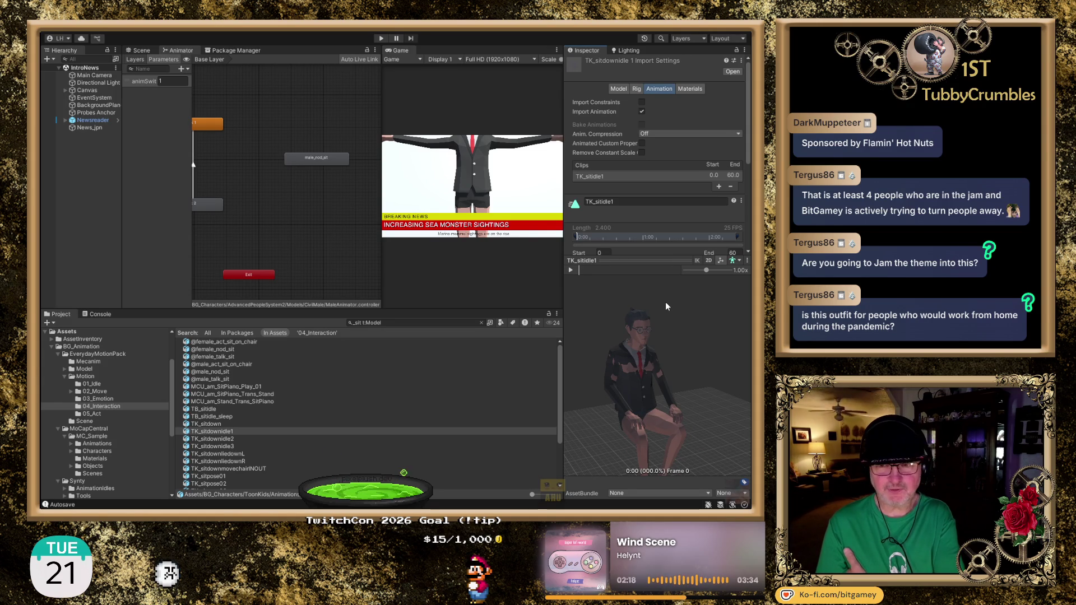
{"action": "scroll", "coordinate": [639, 367], "scroll_direction": "up", "scroll_amount": 5}
{"action": "mouse_move", "coordinate": [623, 347]}
{"action": "left_mouse_down"}
{"action": "mouse_move", "coordinate": [657, 379]}
{"action": "mouse_move", "coordinate": [695, 384]}
{"action": "left_mouse_up"}
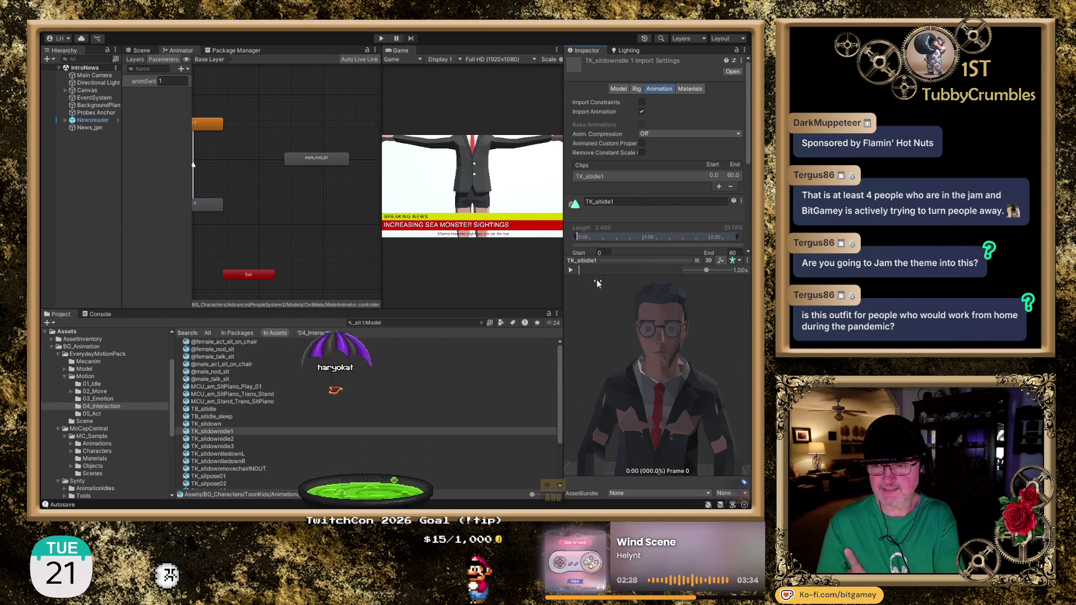
{"action": "left_click", "coordinate": [570, 269]}
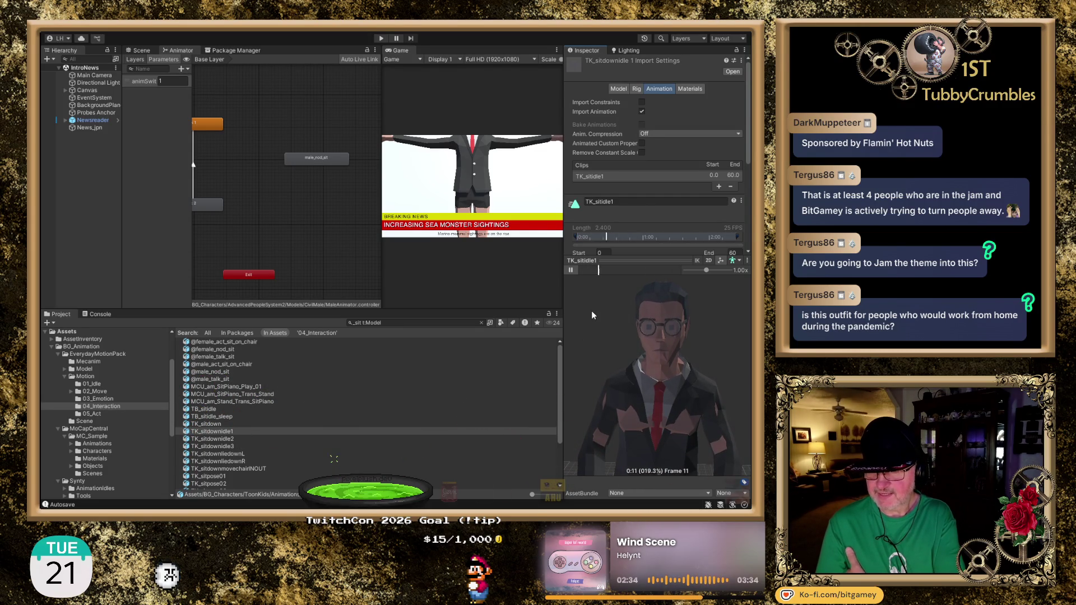
Step: Stop the preview, add TK_sitidle1 to the Animator graph, and select TK_sitdownidle2
{"action": "left_click", "coordinate": [571, 270]}
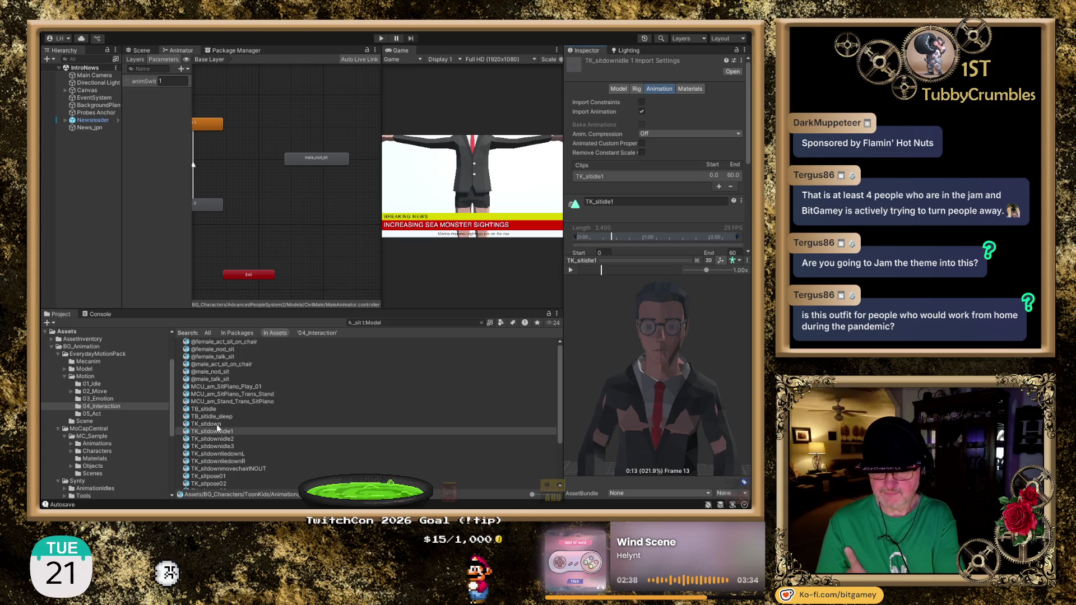
{"action": "left_click_drag", "start_coordinate": [211, 430], "coordinate": [291, 181]}
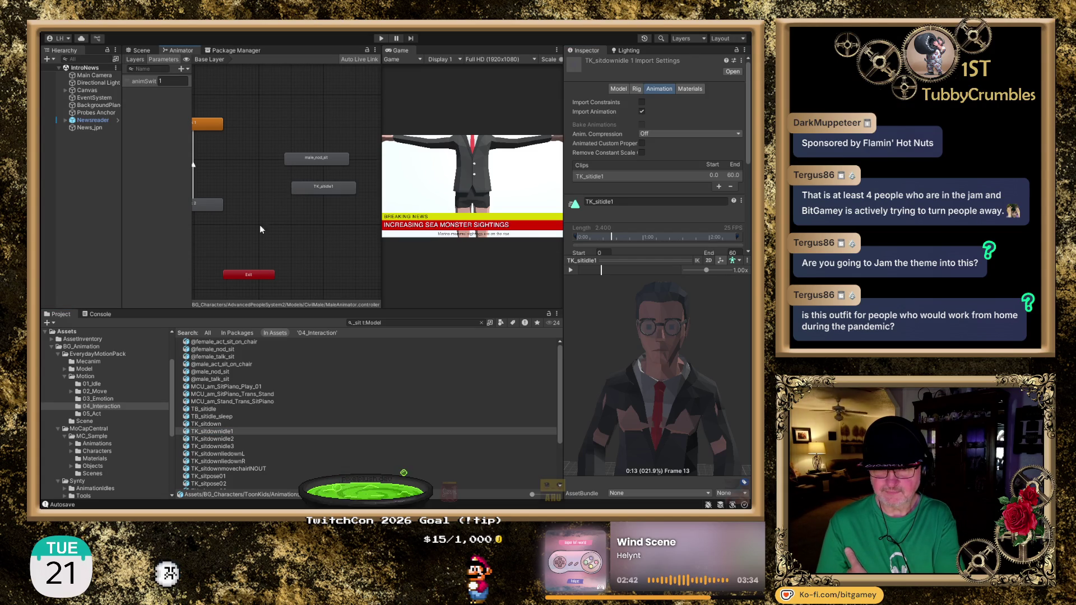
{"action": "left_click", "coordinate": [237, 438]}
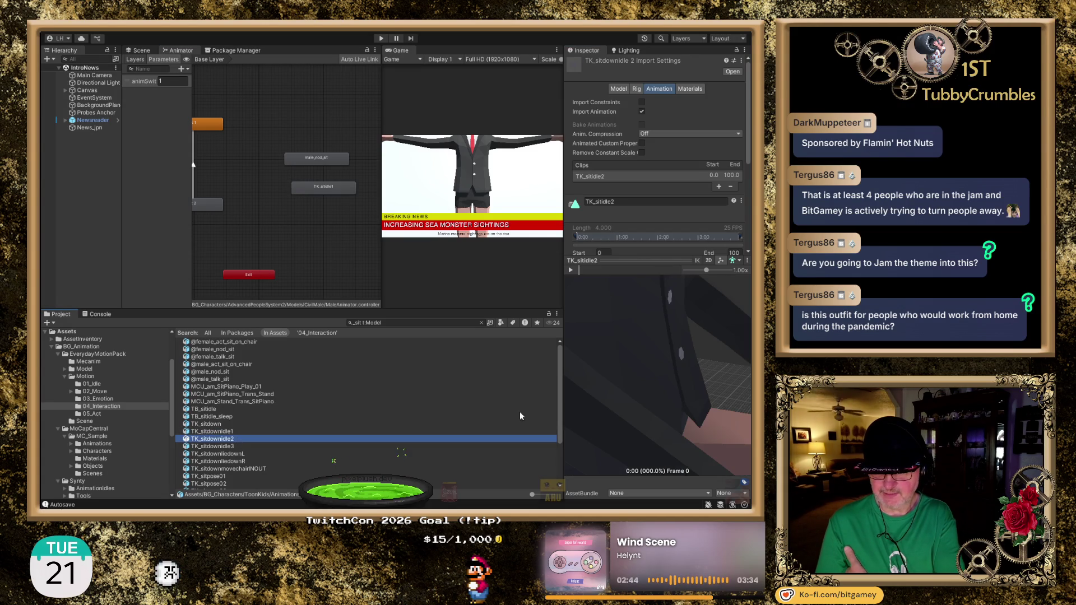
Step: Play the TK_sitdownidle2 preview and pan it to bring the head into view
{"action": "scroll", "coordinate": [699, 352], "scroll_direction": "down", "scroll_amount": 5}
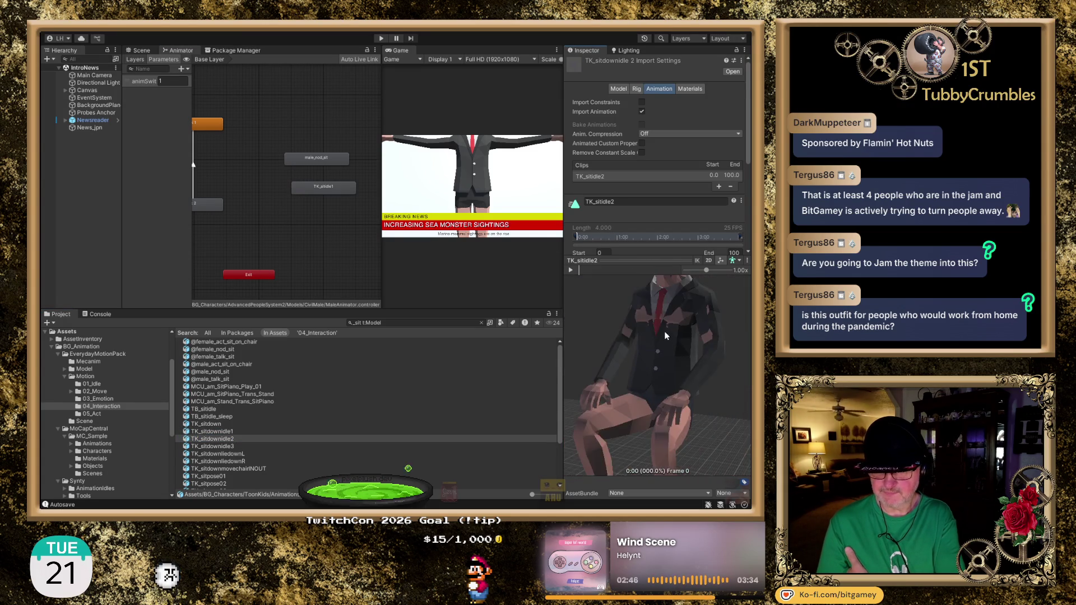
{"action": "scroll", "coordinate": [665, 334], "scroll_direction": "down", "scroll_amount": 5}
{"action": "left_click", "coordinate": [572, 271]}
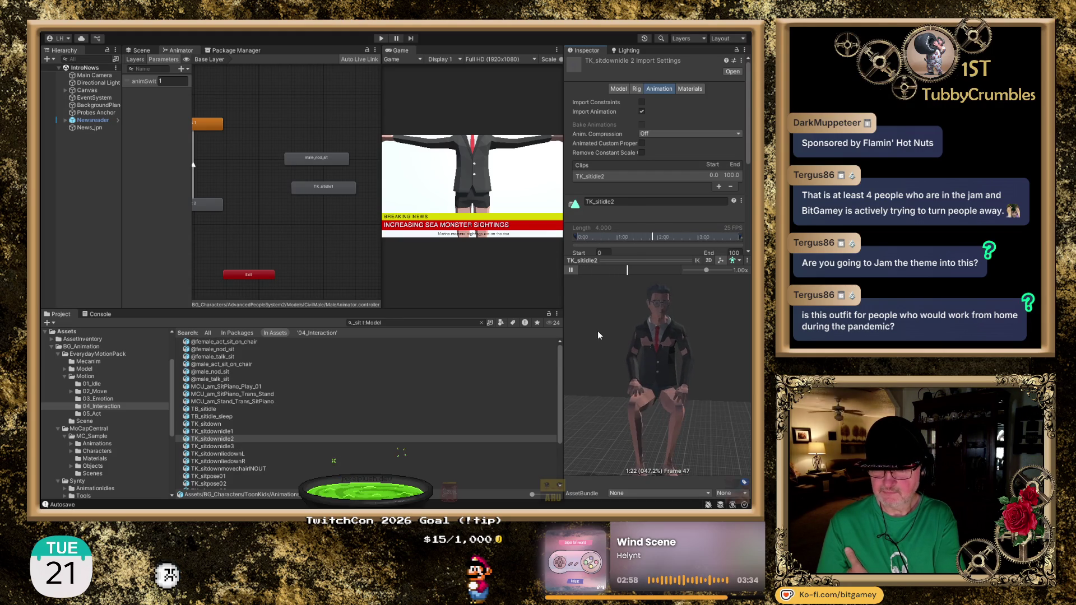
{"action": "scroll", "coordinate": [604, 334], "scroll_direction": "up", "scroll_amount": 3}
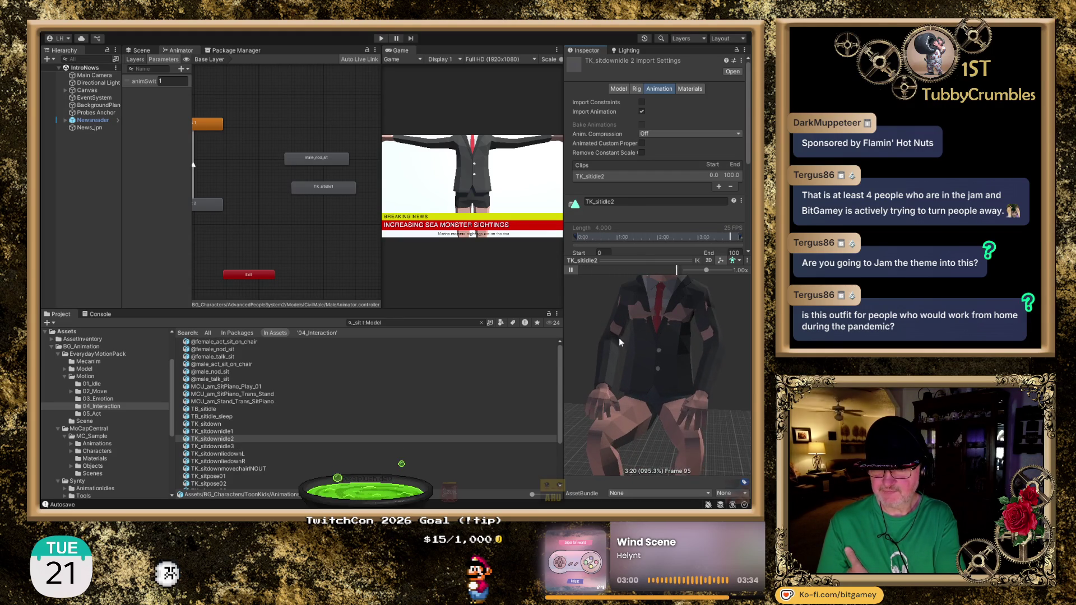
{"action": "left_click_drag", "start_coordinate": [616, 340], "coordinate": [623, 382]}
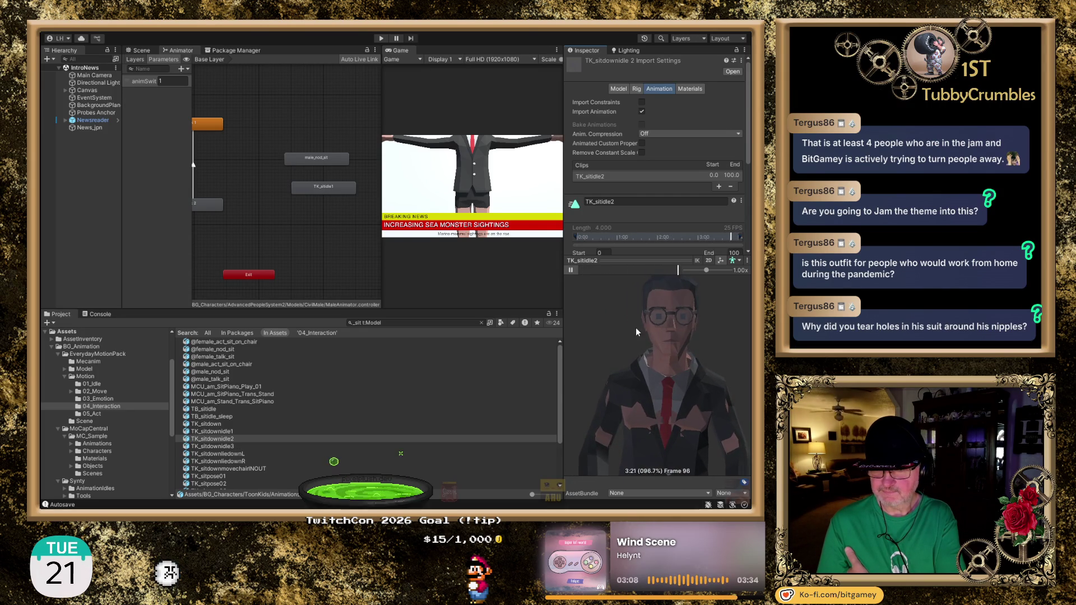
Step: Stop the preview, add TK_sitidle2 to the Animator graph, and select TK_sitdownidle3
{"action": "left_click", "coordinate": [571, 271]}
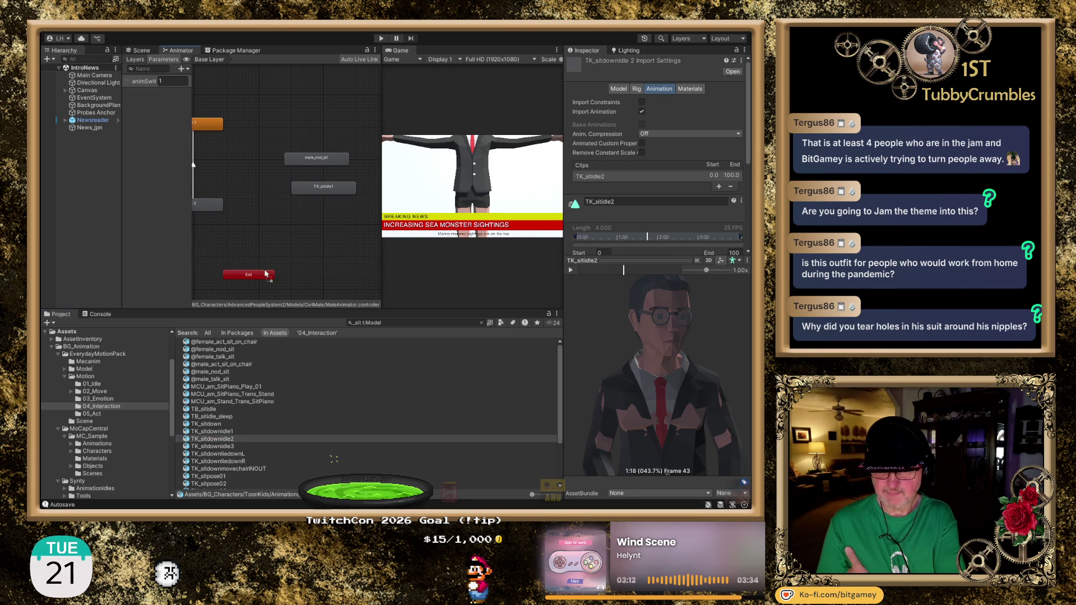
{"action": "left_click_drag", "start_coordinate": [298, 208], "coordinate": [290, 205]}
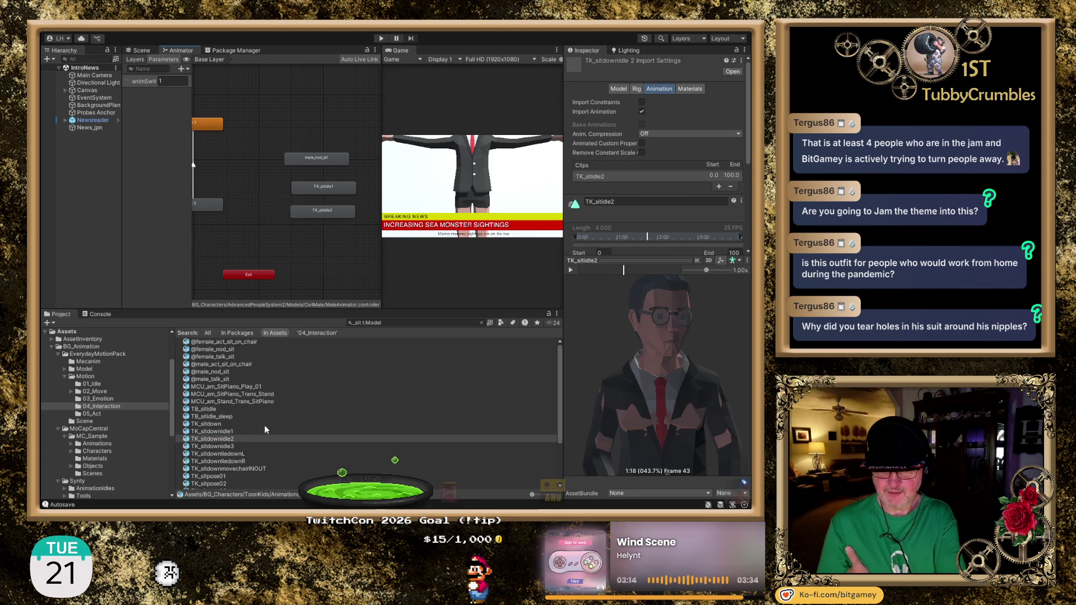
{"action": "left_click", "coordinate": [235, 446]}
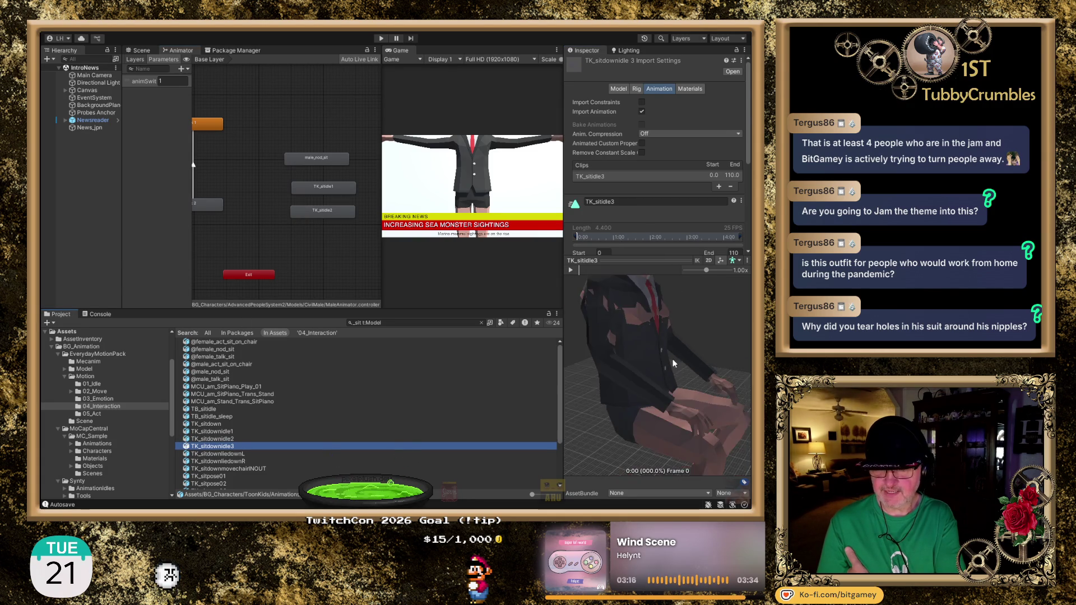
{"action": "left_click", "coordinate": [570, 270]}
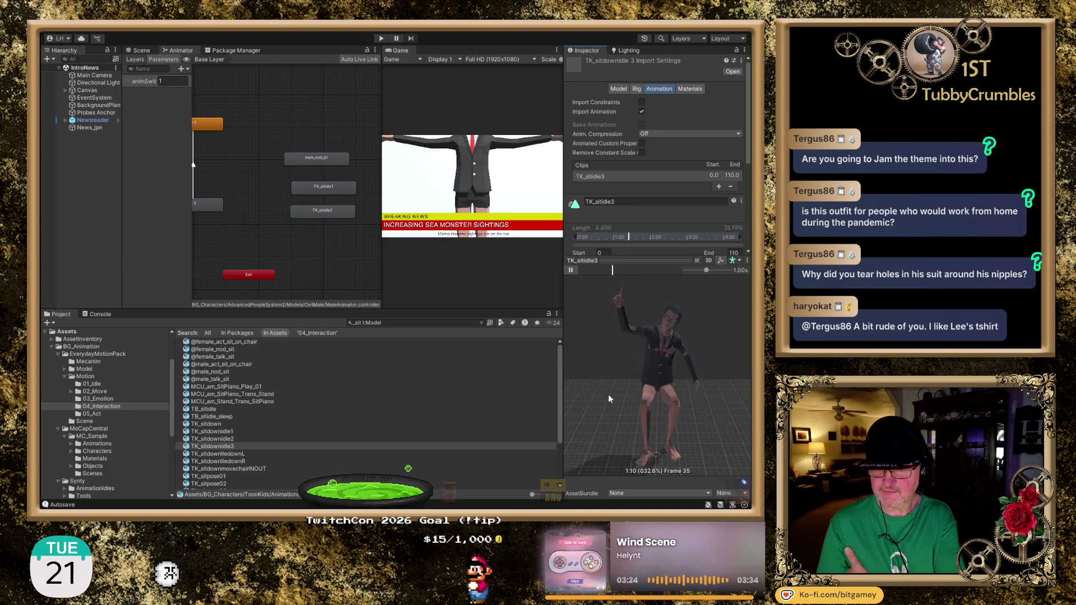
{"action": "left_click", "coordinate": [571, 270]}
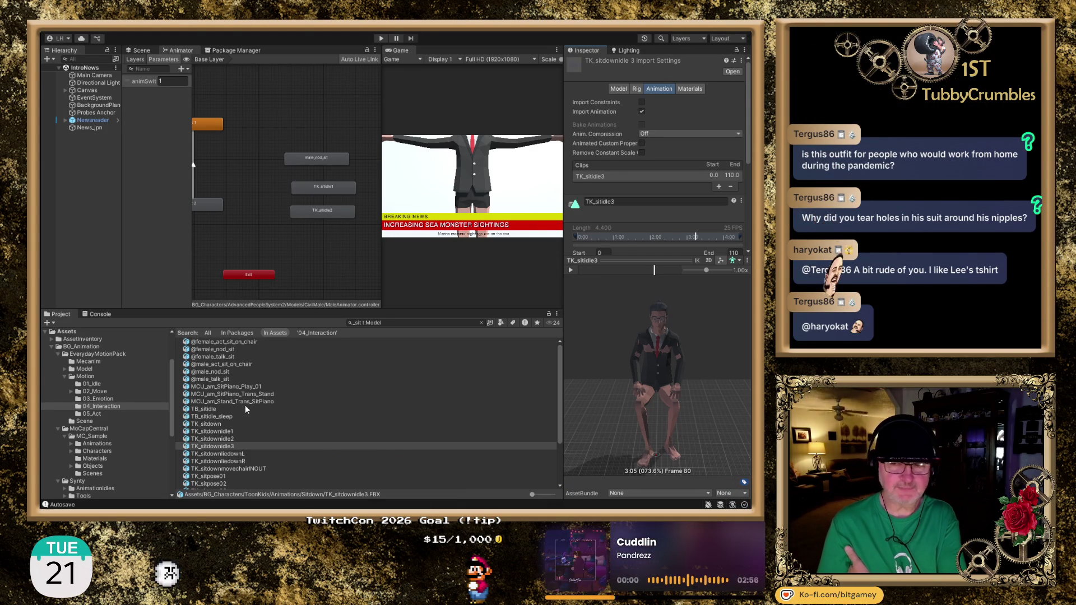
{"action": "scroll", "coordinate": [650, 371], "scroll_direction": "up", "scroll_amount": 3}
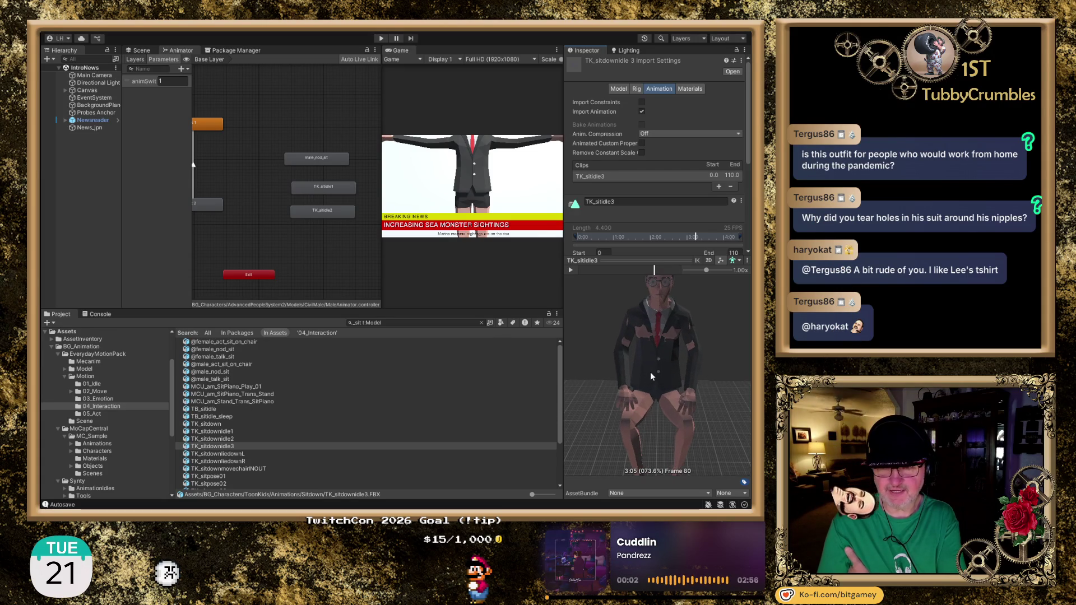
{"action": "left_click_drag", "start_coordinate": [661, 355], "coordinate": [664, 368]}
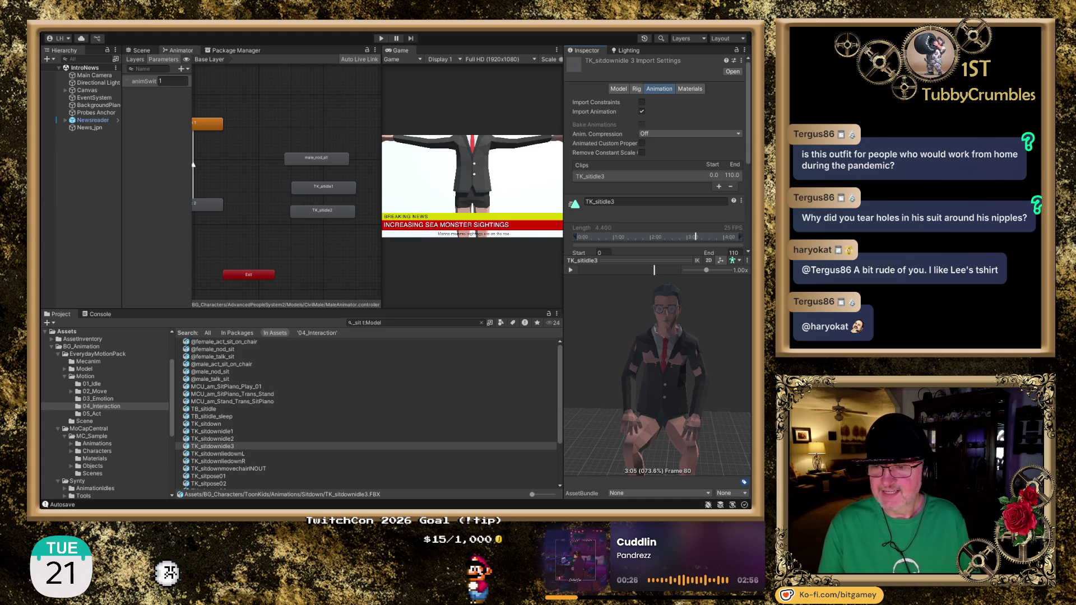
Step: Replay the TK_sitidle3 preview, then switch to the Opera GX browser's DaVinci Resolve 20 page
{"action": "left_click", "coordinate": [577, 270]}
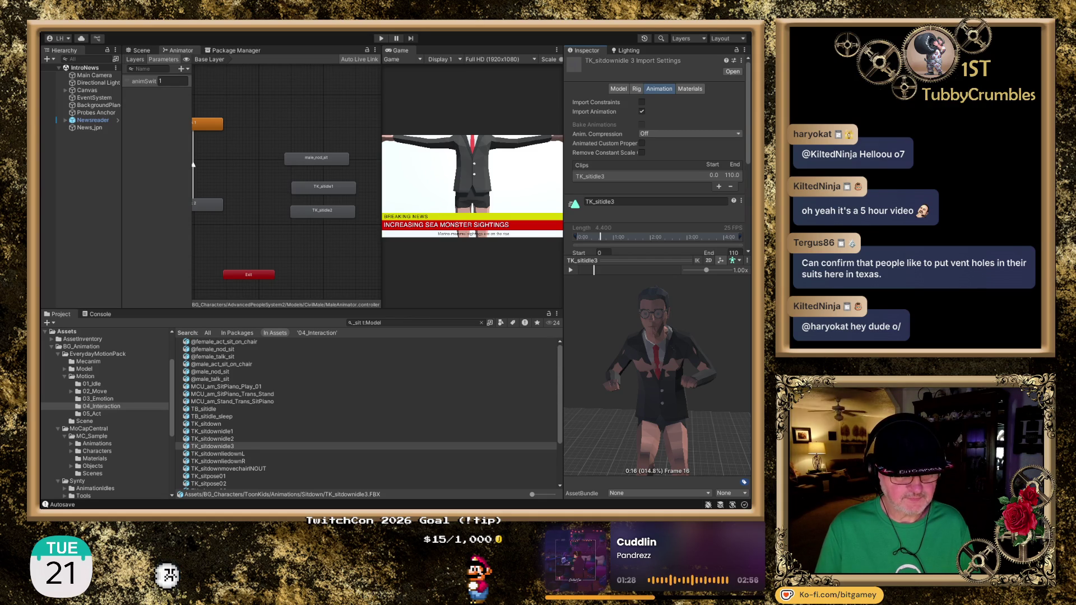
{"action": "key", "text": "alt+Tab"}
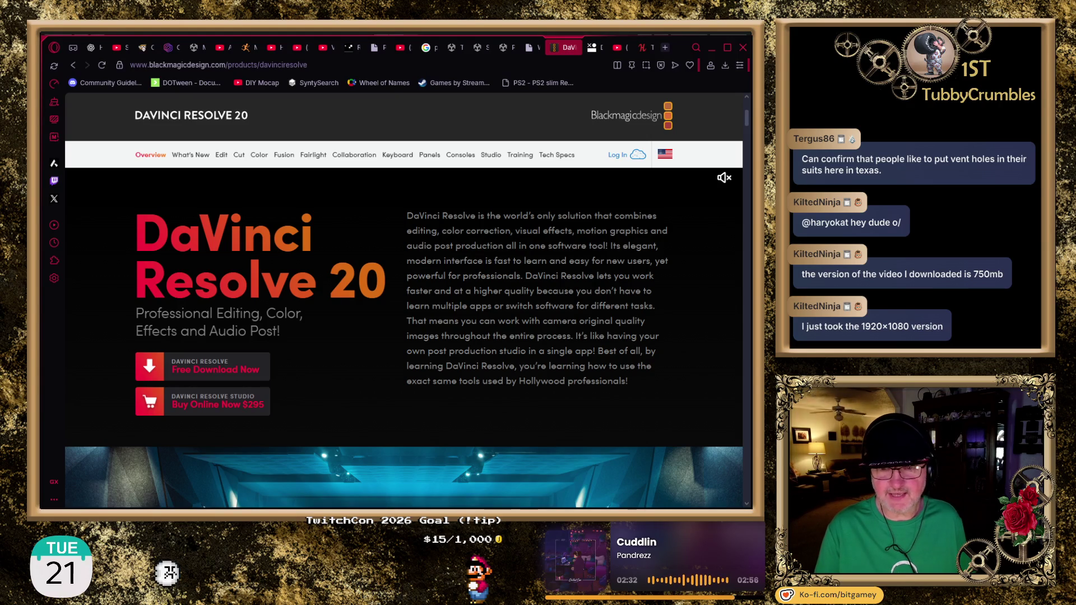
Step: Choose the free DaVinci Resolve 20 Windows x86 download, then close the registration form
{"action": "key", "text": "ctrl+l"}
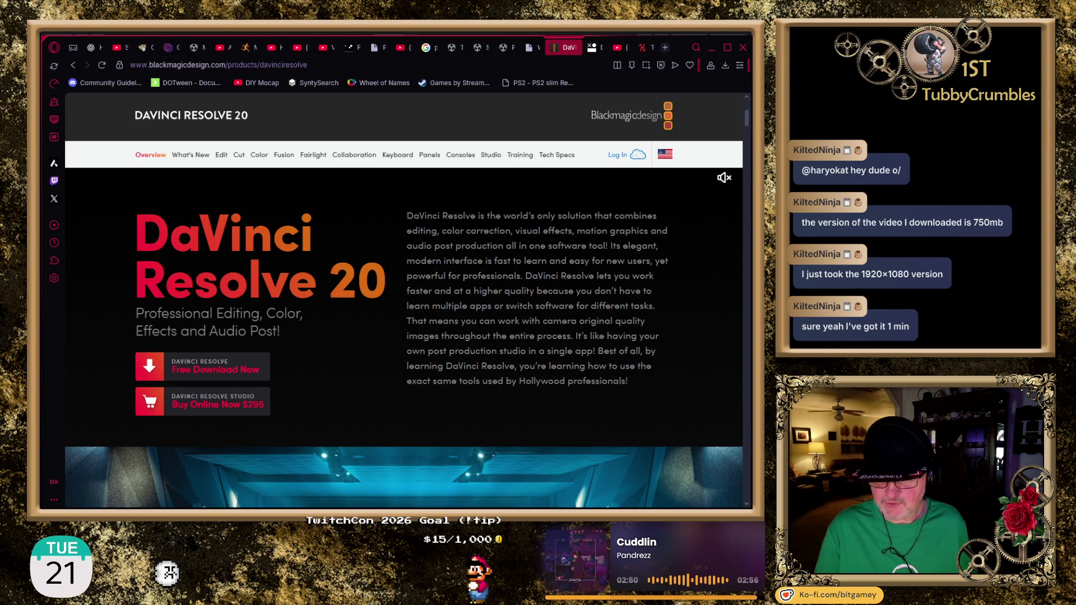
{"action": "left_click", "coordinate": [195, 370]}
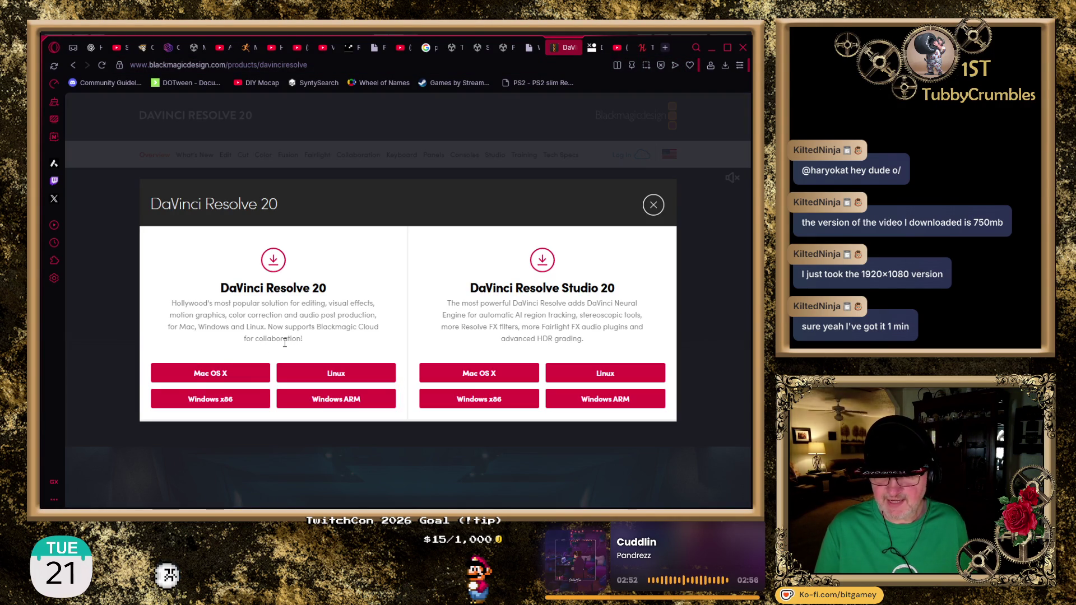
{"action": "left_click", "coordinate": [244, 401]}
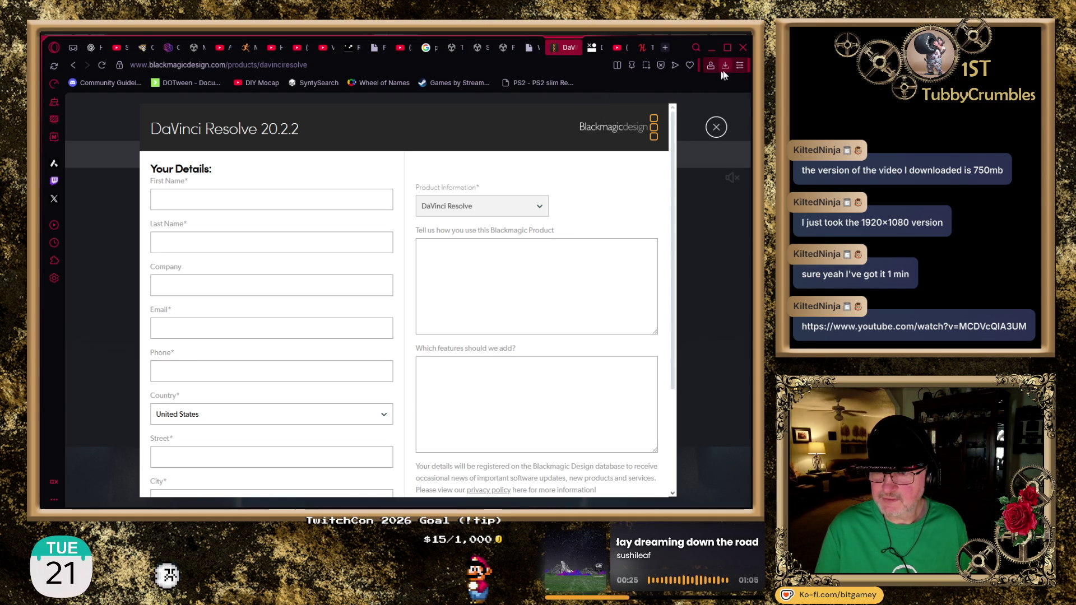
{"action": "left_click", "coordinate": [716, 134]}
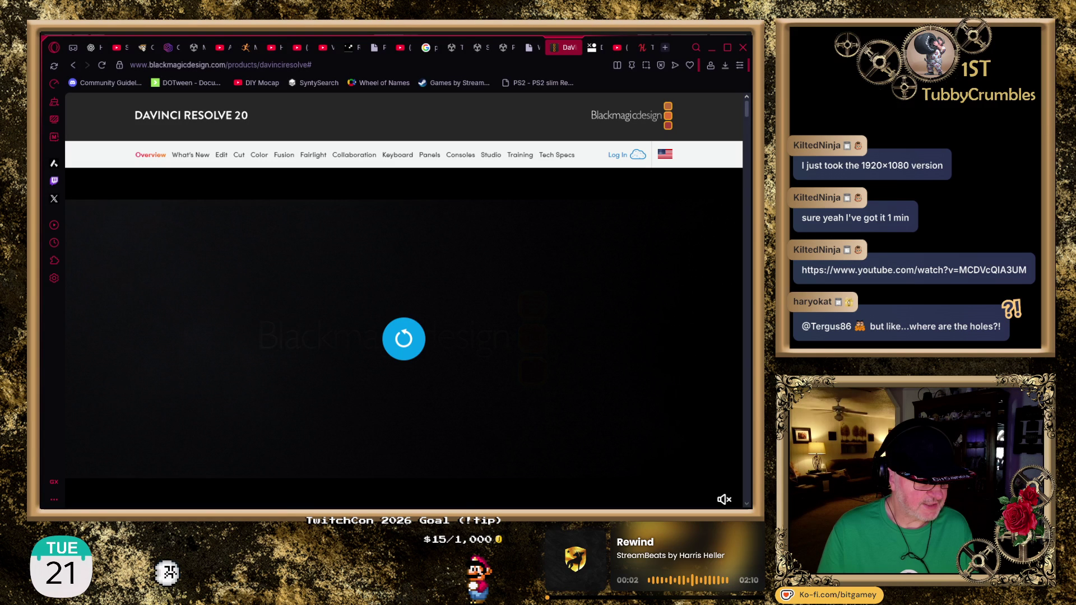
Step: Load the shared 'Introduction to DaVinci Resolve' YouTube link in a new tab
{"action": "key", "text": "ctrl+t"}
{"action": "key", "text": "ctrl+v"}
{"action": "key", "text": "Return"}
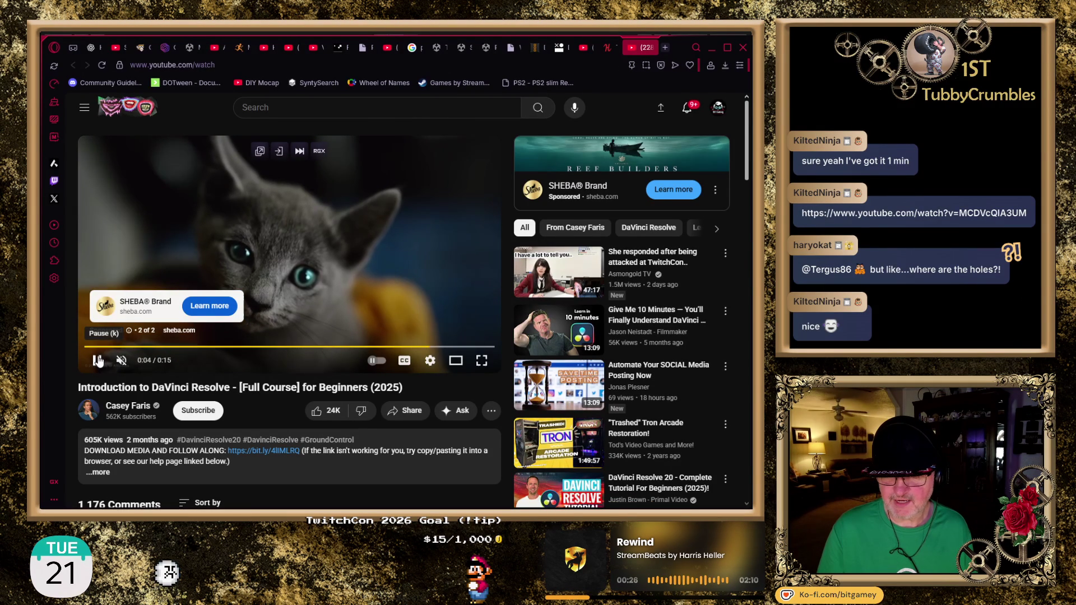
{"action": "left_click", "coordinate": [470, 313]}
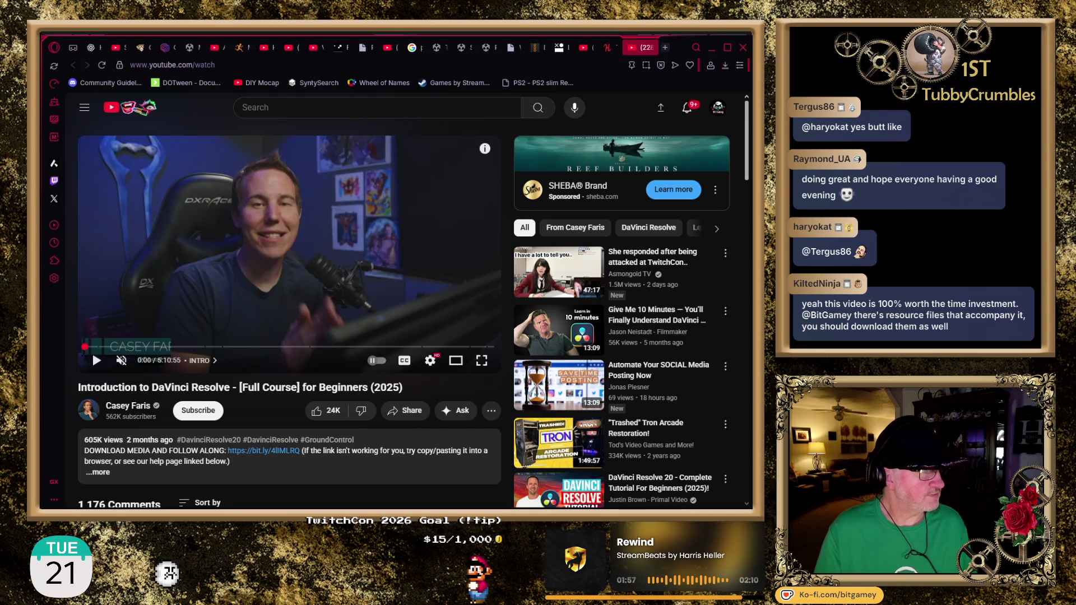
{"action": "mouse_move", "coordinate": [559, 272]}
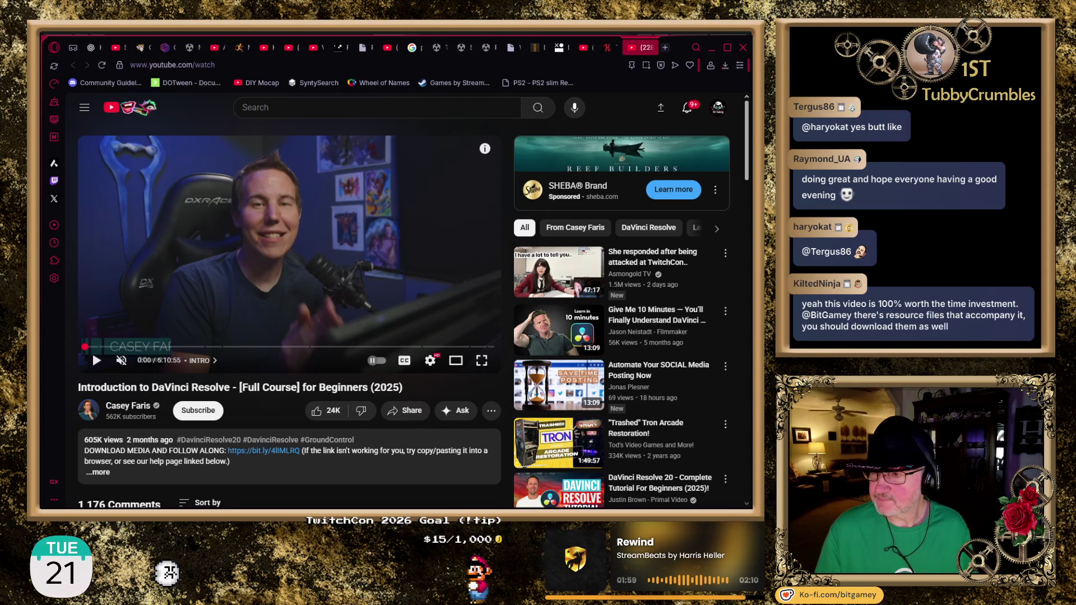
{"action": "mouse_move", "coordinate": [558, 385]}
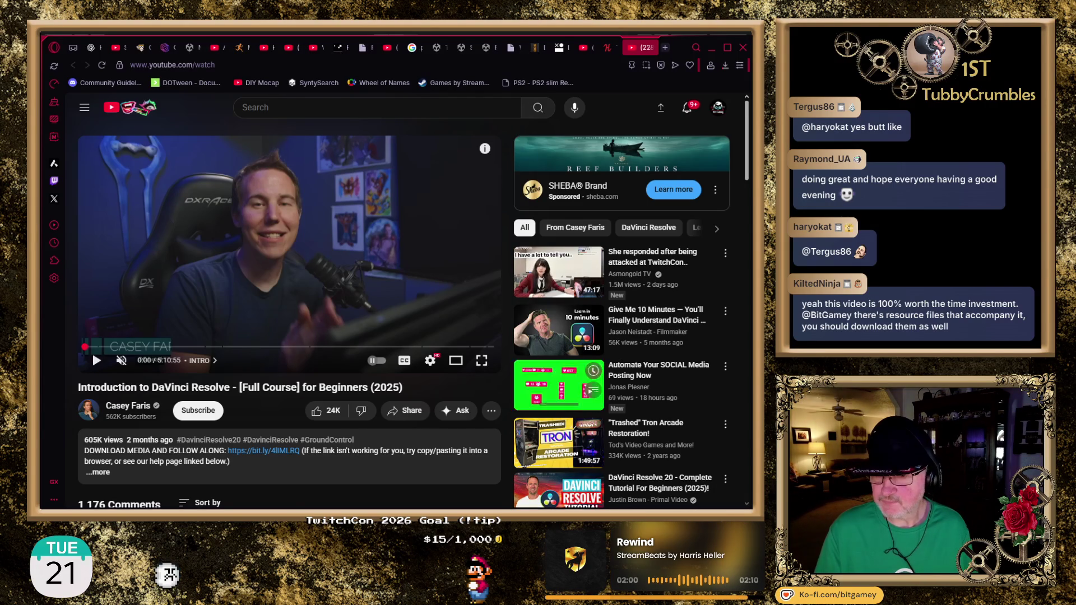
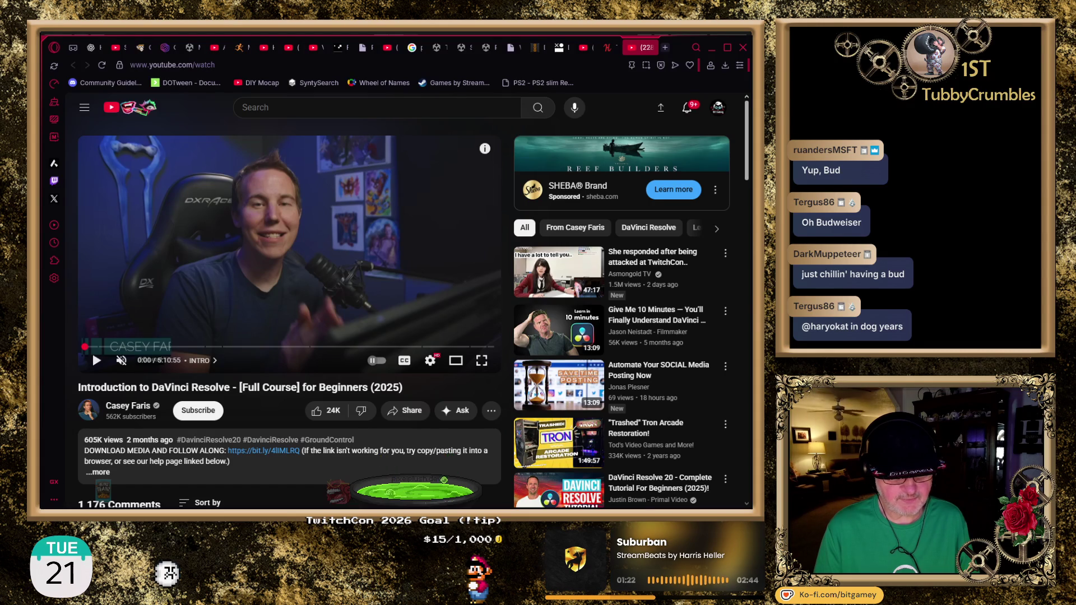
Step: Leave the YouTube tutorial in the browser and return to the Unity editor
{"action": "key", "text": "alt+Tab"}
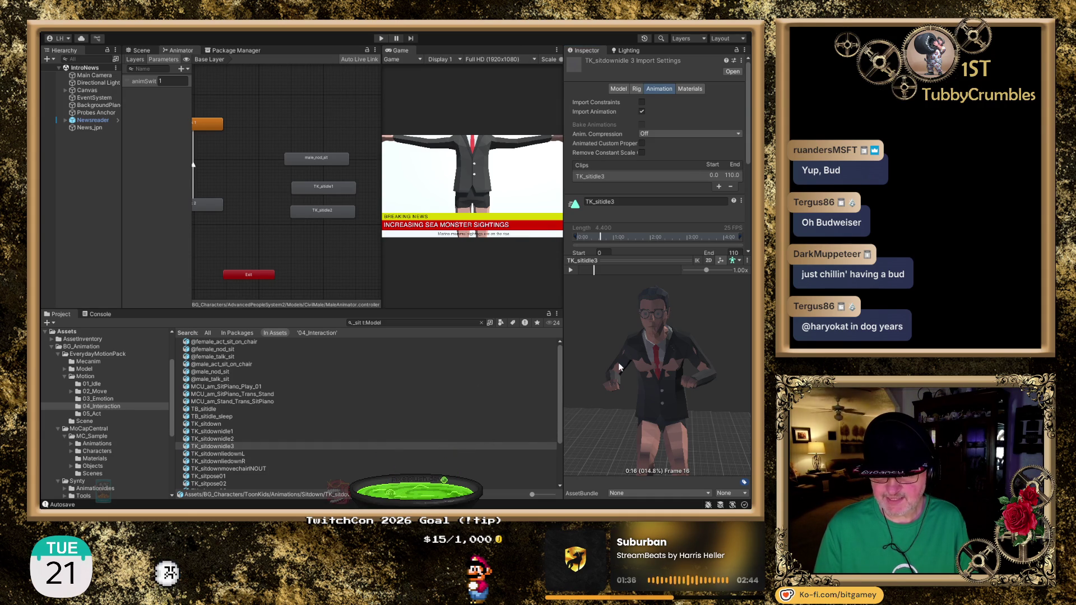
Step: Play and pause the TK_sitidle3 preview, then select TK_sitdownliedownL to view its import settings
{"action": "left_click", "coordinate": [571, 271]}
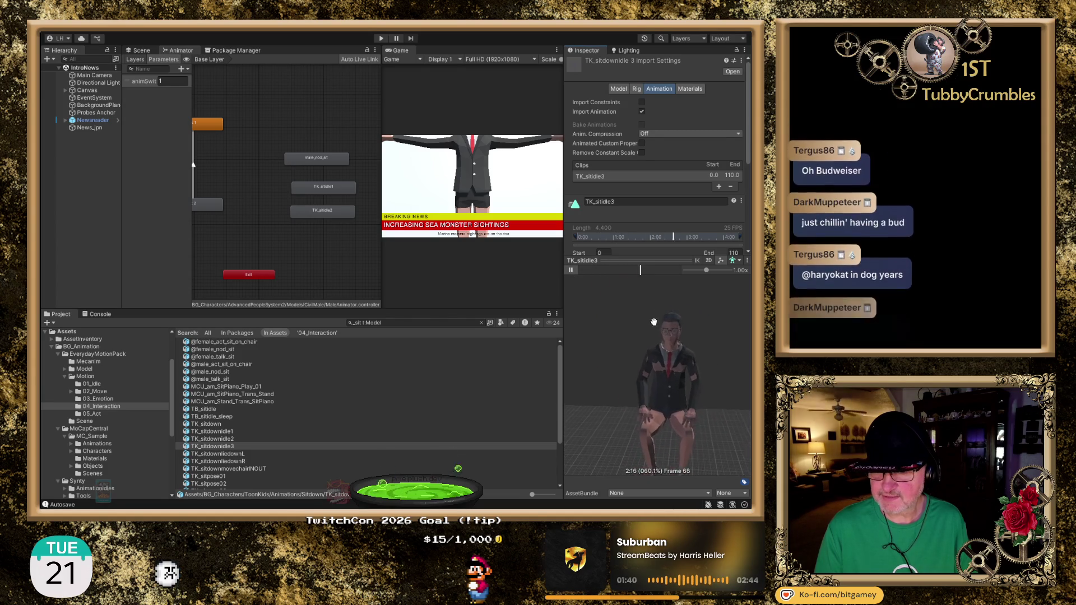
{"action": "left_click", "coordinate": [571, 271]}
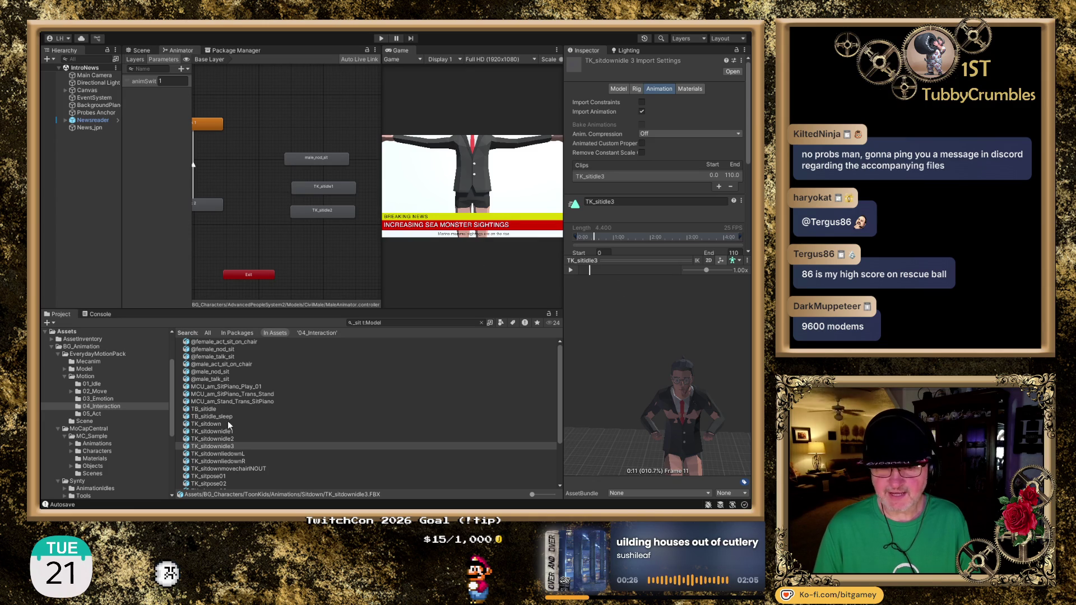
{"action": "left_click", "coordinate": [231, 455]}
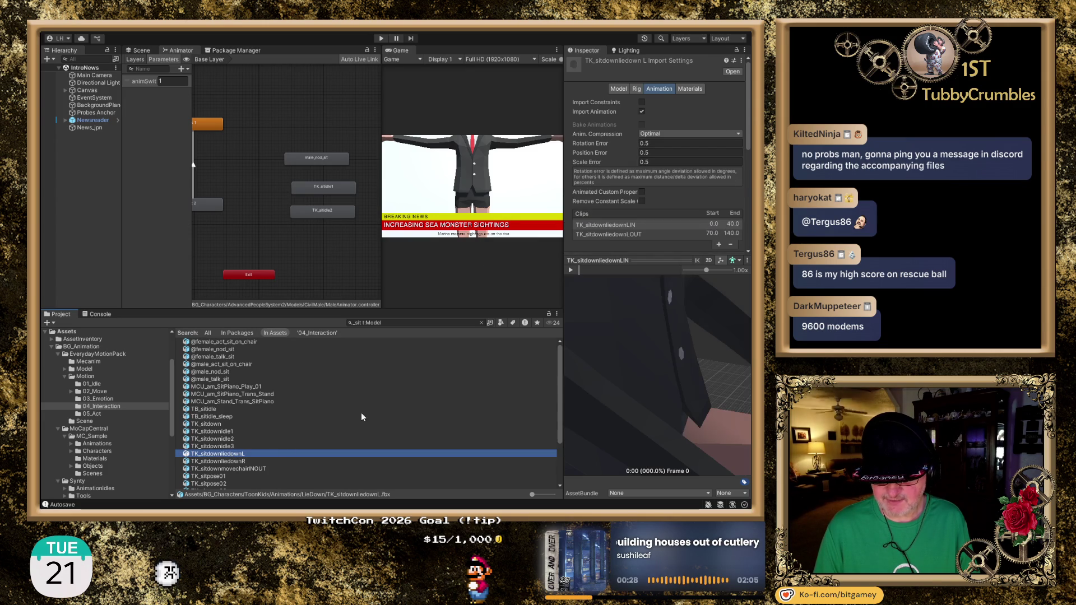
Step: Play the TK_sitdownliedownL preview, orbiting to face the character, then pause it
{"action": "scroll", "coordinate": [658, 363], "scroll_direction": "down", "scroll_amount": 5}
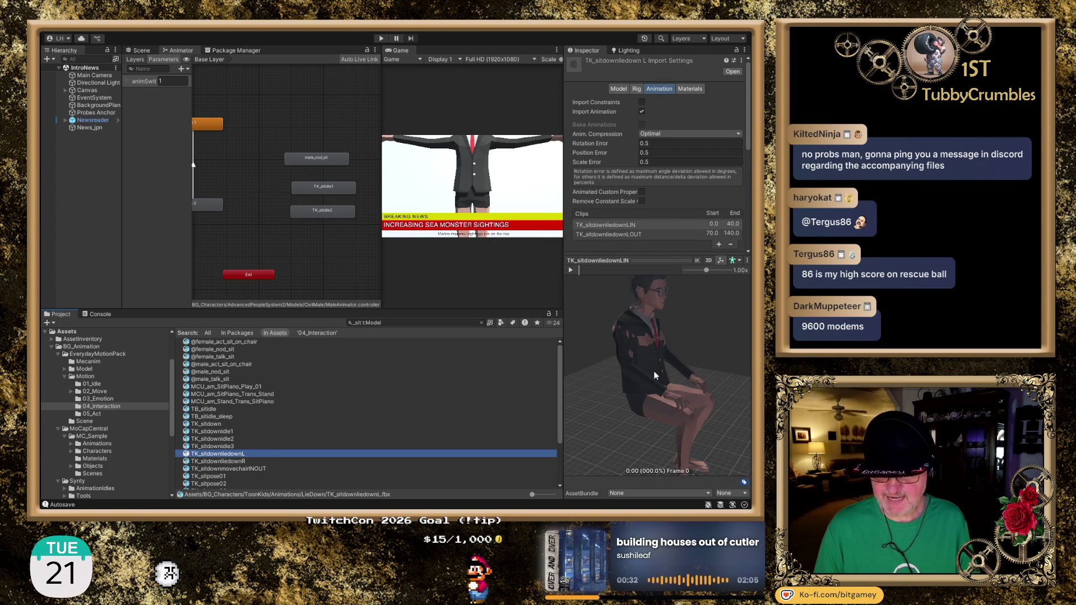
{"action": "left_click", "coordinate": [571, 270]}
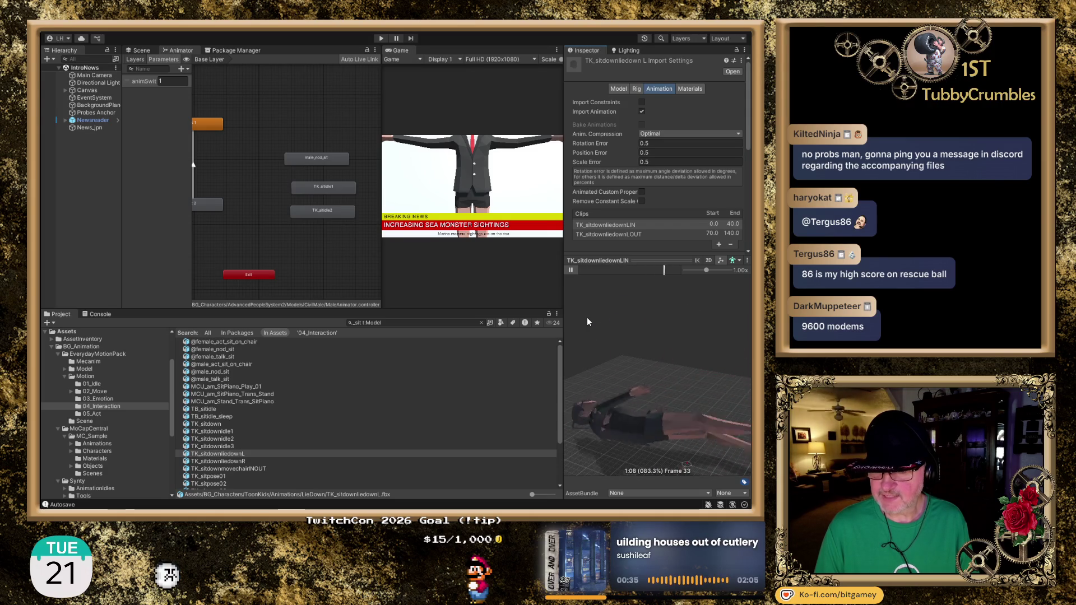
{"action": "left_click_drag", "start_coordinate": [671, 352], "coordinate": [614, 381]}
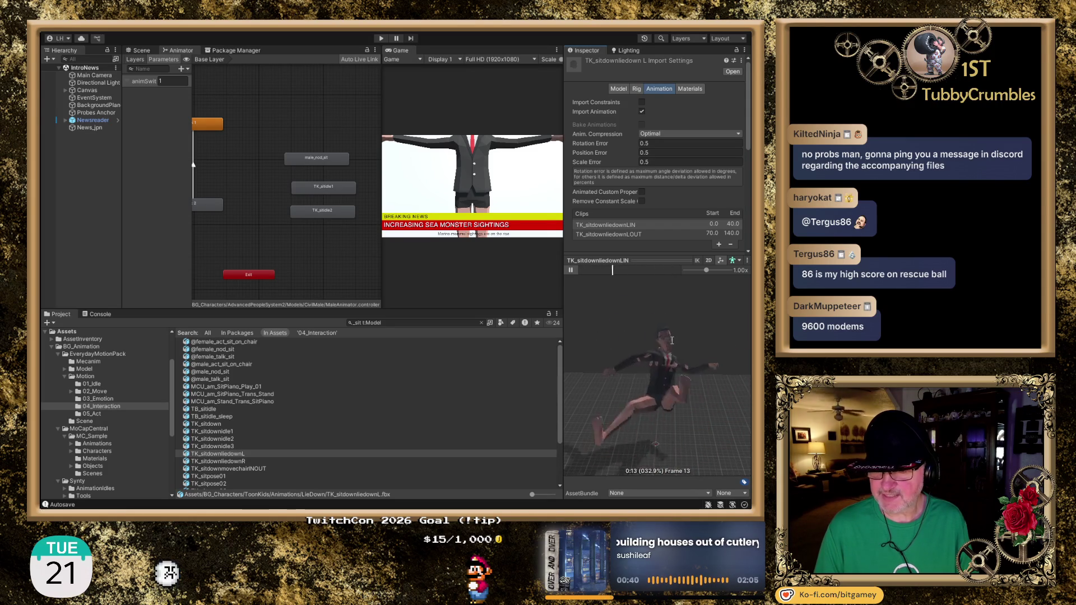
{"action": "left_click", "coordinate": [570, 270]}
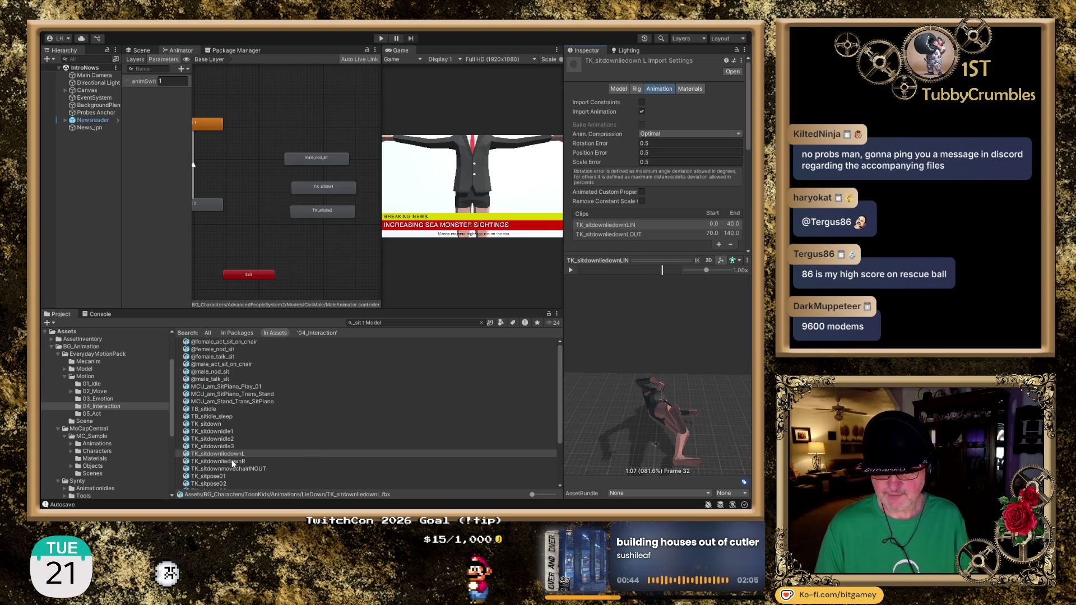
Step: Check TK_sitdownliedownR, then preview TK_sitdownmovechairINOUT with orbiting and zooming before selecting TK_sitpose01
{"action": "left_click", "coordinate": [231, 460]}
{"action": "scroll", "coordinate": [318, 404], "scroll_direction": "down", "scroll_amount": 3}
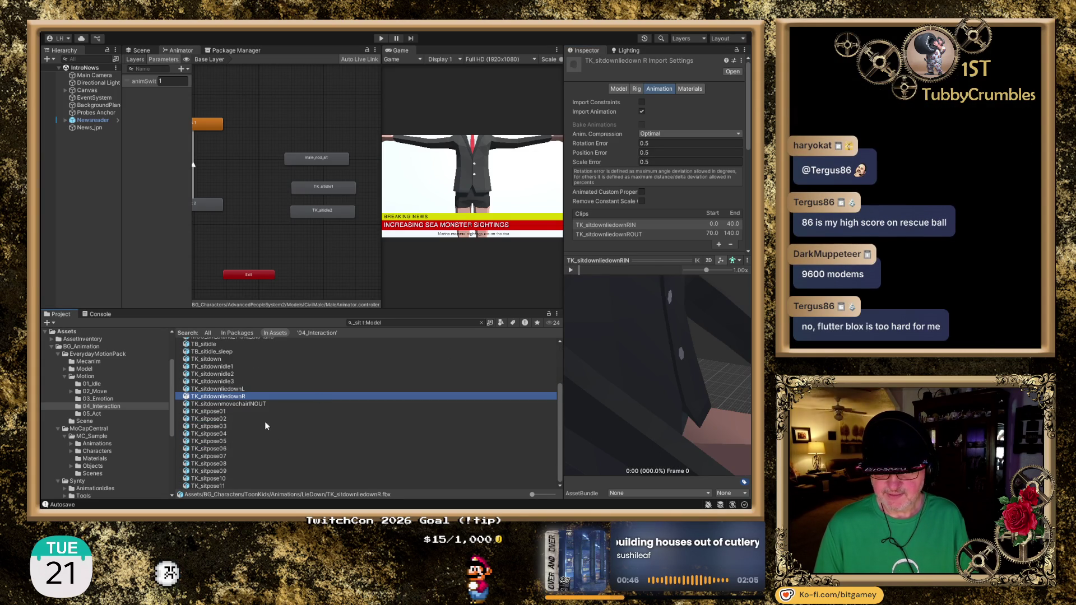
{"action": "left_click", "coordinate": [242, 404]}
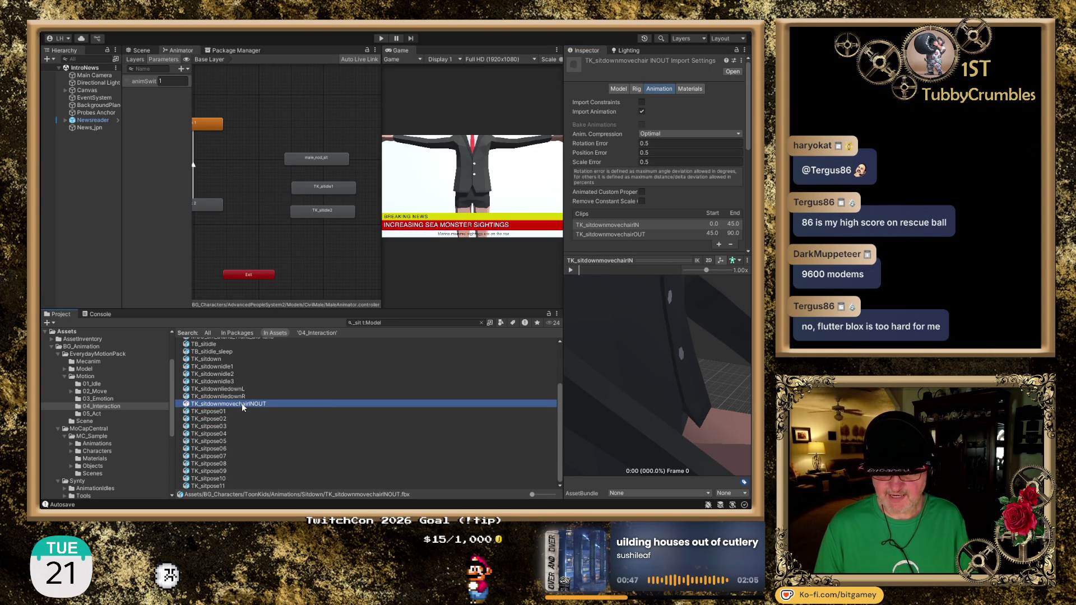
{"action": "scroll", "coordinate": [637, 394], "scroll_direction": "down", "scroll_amount": 5}
{"action": "mouse_move", "coordinate": [635, 395]}
{"action": "left_mouse_down"}
{"action": "mouse_move", "coordinate": [673, 386]}
{"action": "mouse_move", "coordinate": [637, 369]}
{"action": "mouse_move", "coordinate": [721, 318]}
{"action": "left_mouse_up"}
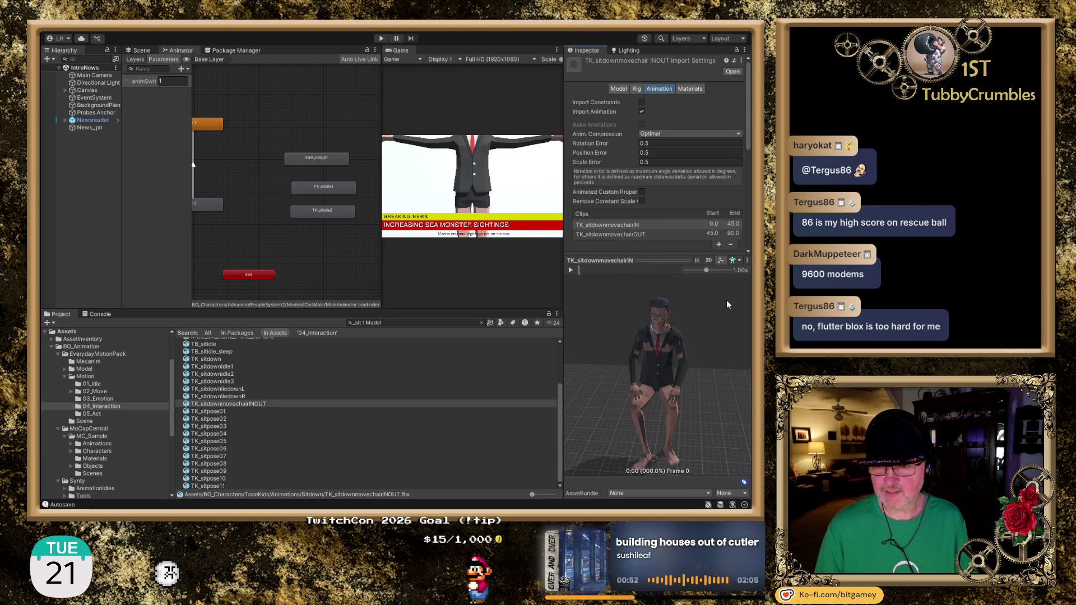
{"action": "left_click", "coordinate": [571, 270]}
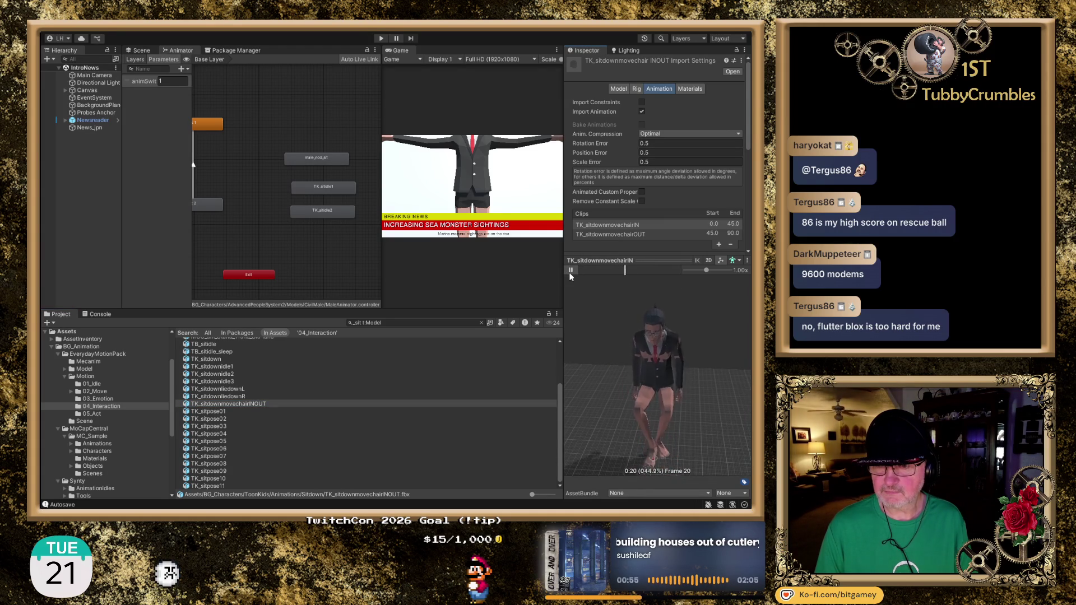
{"action": "left_click_drag", "start_coordinate": [645, 344], "coordinate": [659, 338]}
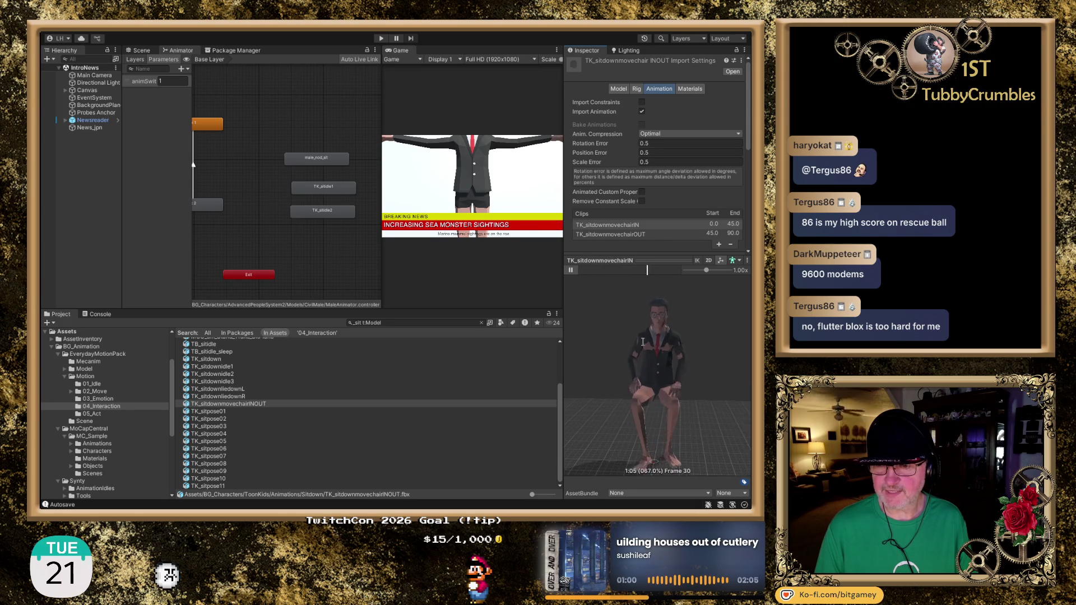
{"action": "scroll", "coordinate": [646, 338], "scroll_direction": "up", "scroll_amount": 5}
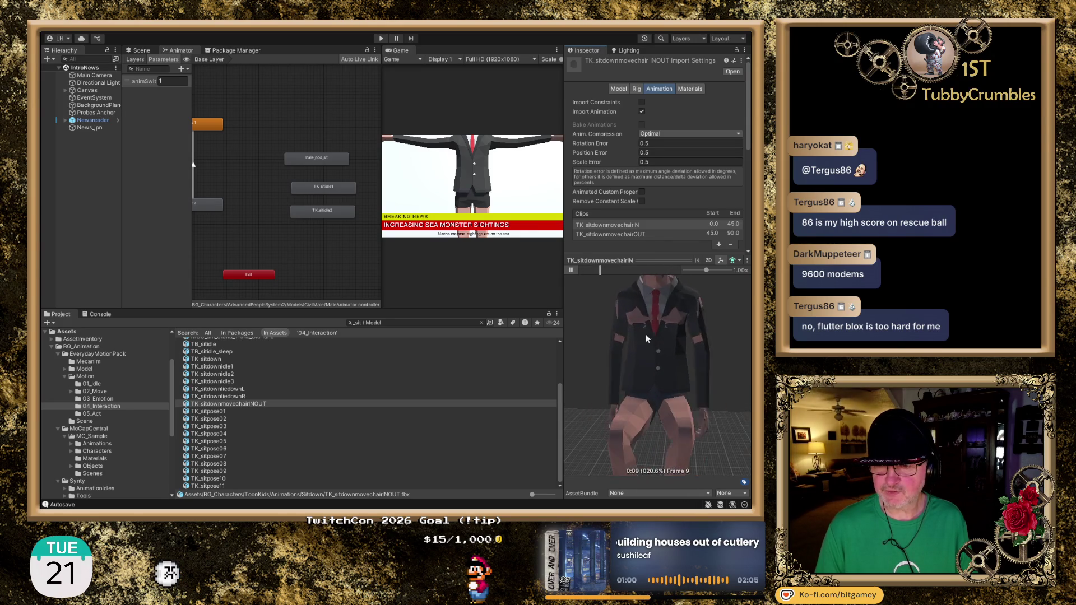
{"action": "scroll", "coordinate": [647, 336], "scroll_direction": "up", "scroll_amount": 3}
{"action": "left_click_drag", "start_coordinate": [650, 335], "coordinate": [663, 377]}
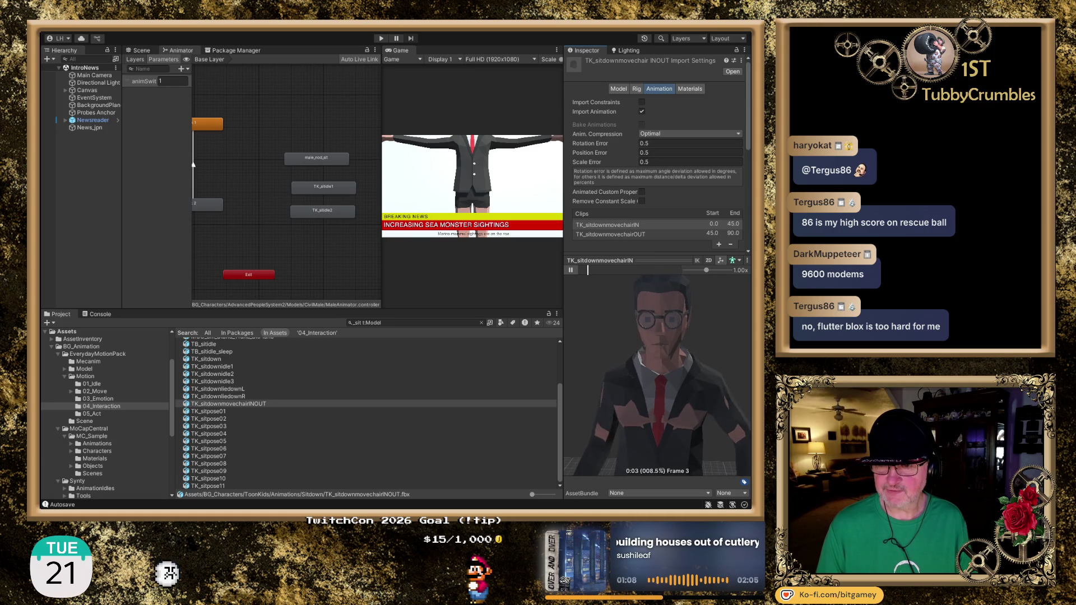
{"action": "left_click", "coordinate": [571, 271]}
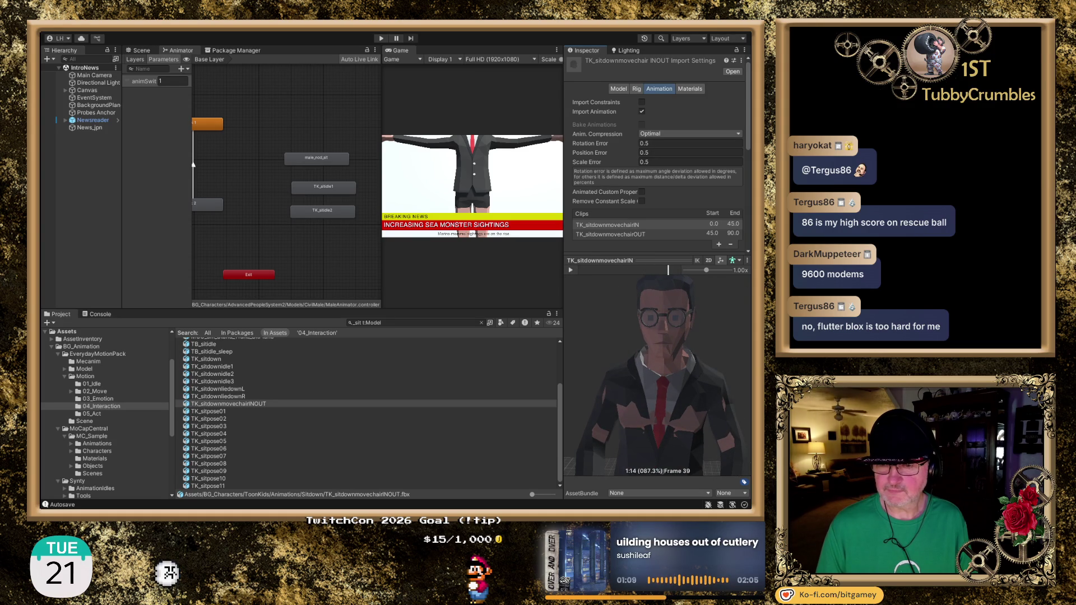
{"action": "left_click", "coordinate": [220, 411]}
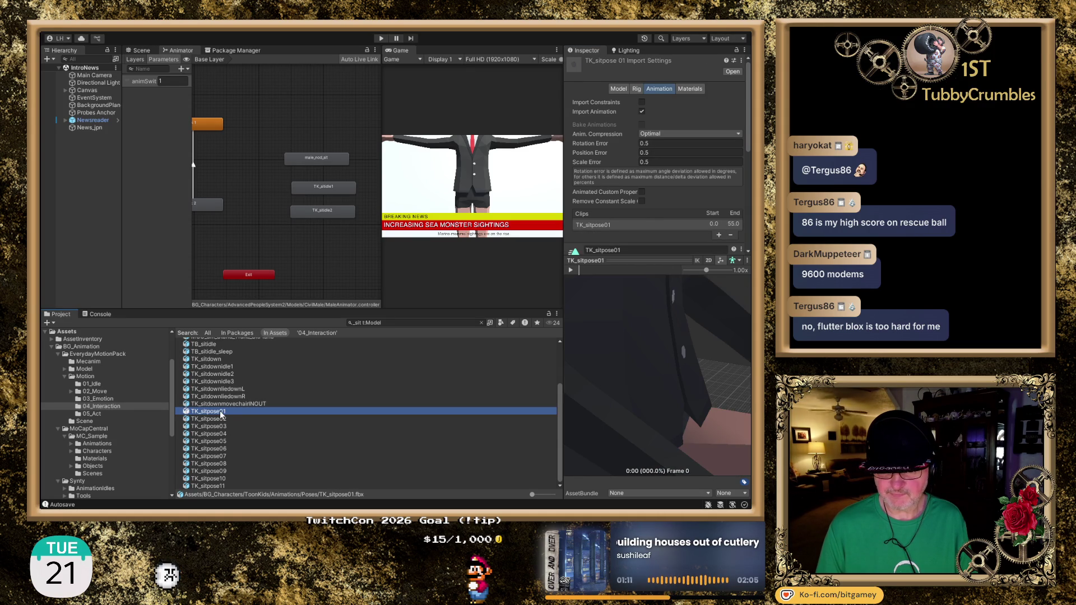
Step: Play the TK_sitpose01 preview, adjusting the view around the character
{"action": "mouse_move", "coordinate": [596, 415]}
{"action": "left_mouse_down"}
{"action": "mouse_move", "coordinate": [624, 386]}
{"action": "mouse_move", "coordinate": [628, 325]}
{"action": "mouse_move", "coordinate": [594, 292]}
{"action": "left_mouse_up"}
{"action": "scroll", "coordinate": [624, 385], "scroll_direction": "down", "scroll_amount": 5}
{"action": "left_click", "coordinate": [571, 270]}
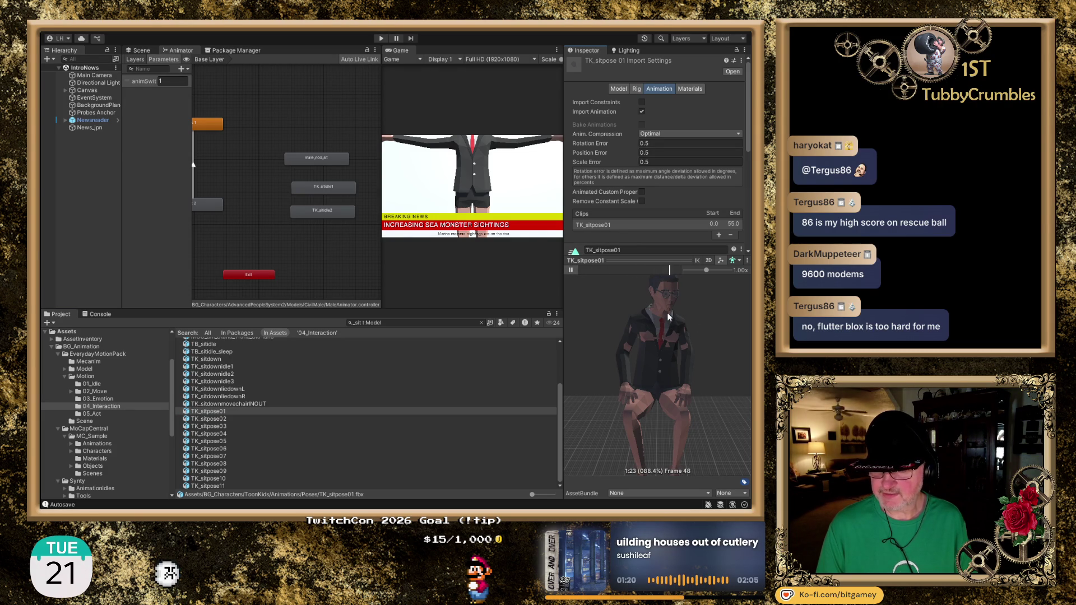
{"action": "left_click_drag", "start_coordinate": [668, 325], "coordinate": [614, 351]}
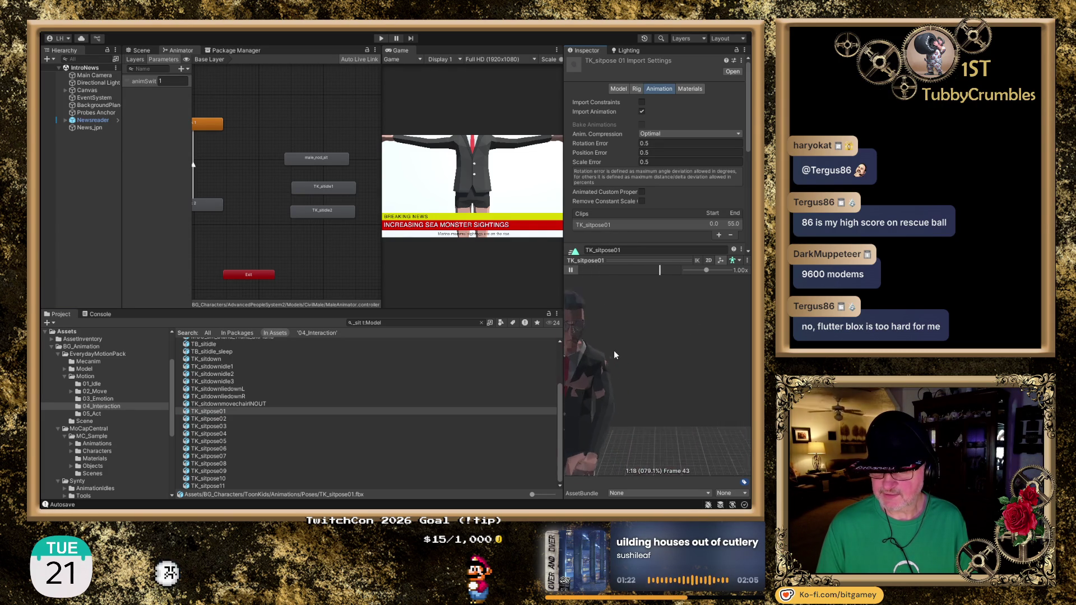
{"action": "scroll", "coordinate": [641, 355], "scroll_direction": "up", "scroll_amount": 5}
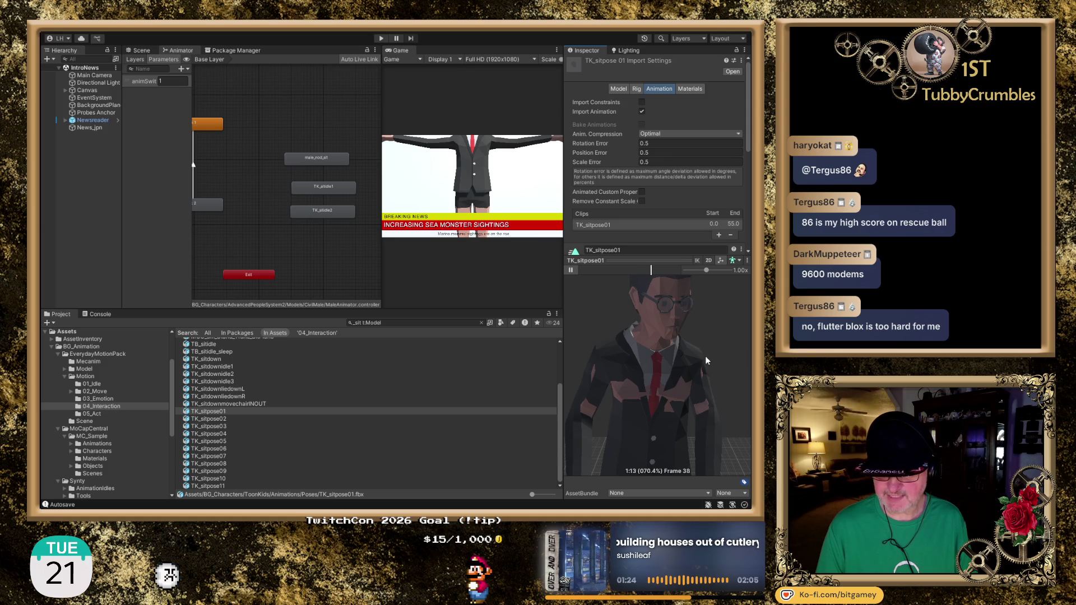
{"action": "scroll", "coordinate": [701, 352], "scroll_direction": "down", "scroll_amount": 1}
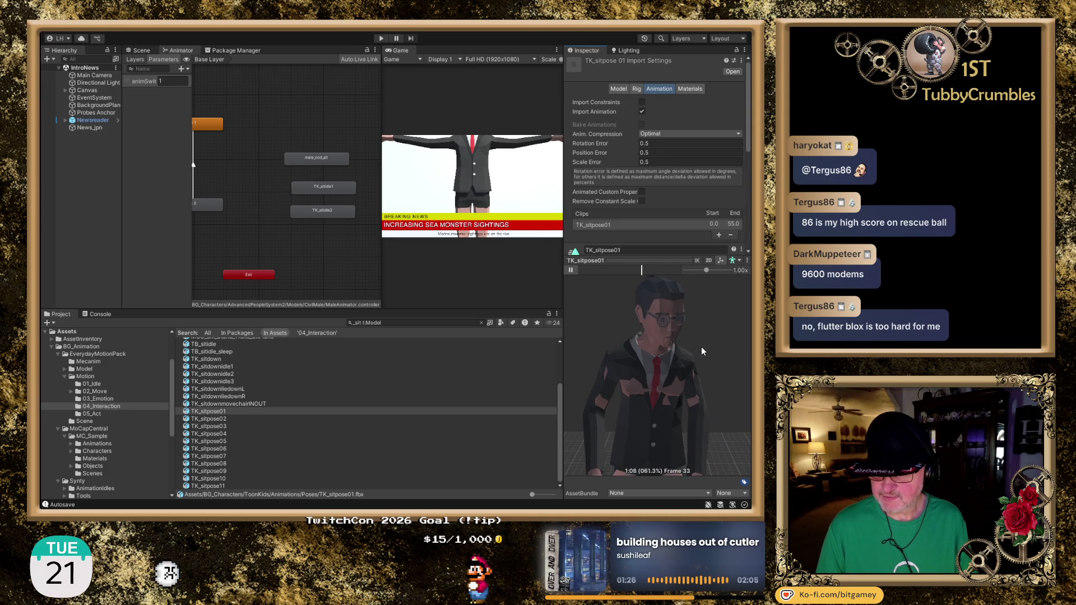
Step: Preview TK_sitpose02, step through the poses from TK_sitpose03, then select TB_sitidle
{"action": "left_click", "coordinate": [226, 419]}
{"action": "scroll", "coordinate": [646, 336], "scroll_direction": "down", "scroll_amount": 5}
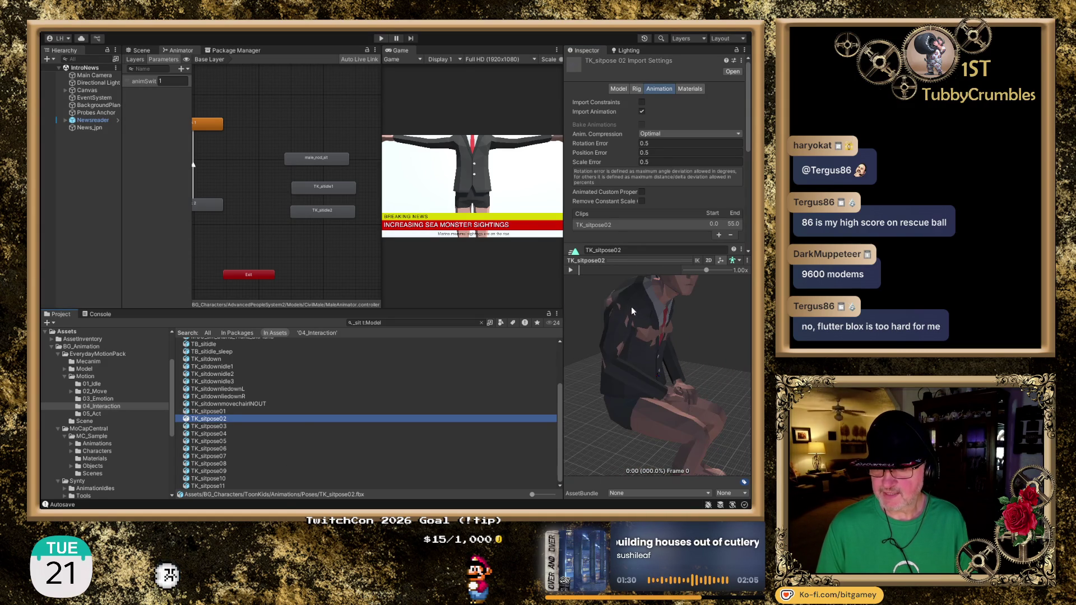
{"action": "left_click", "coordinate": [571, 270]}
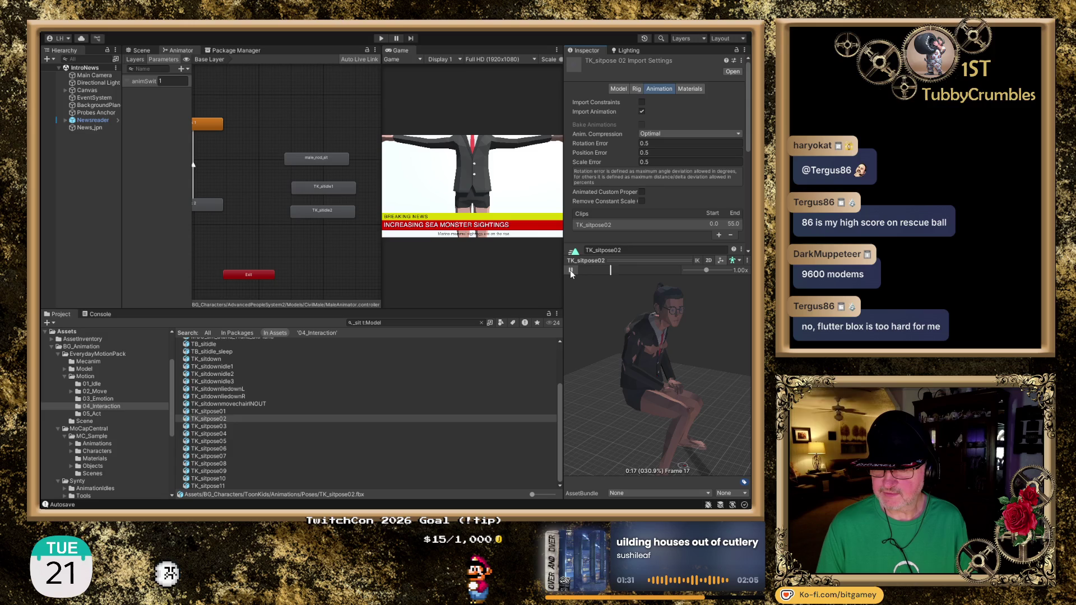
{"action": "left_click", "coordinate": [571, 270]}
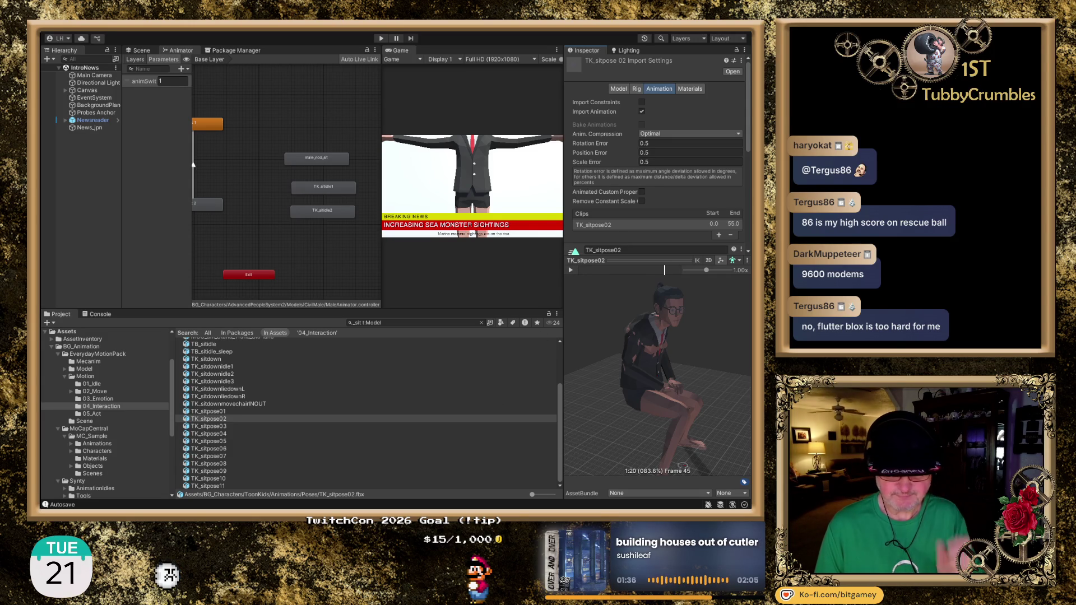
{"action": "left_click", "coordinate": [221, 427]}
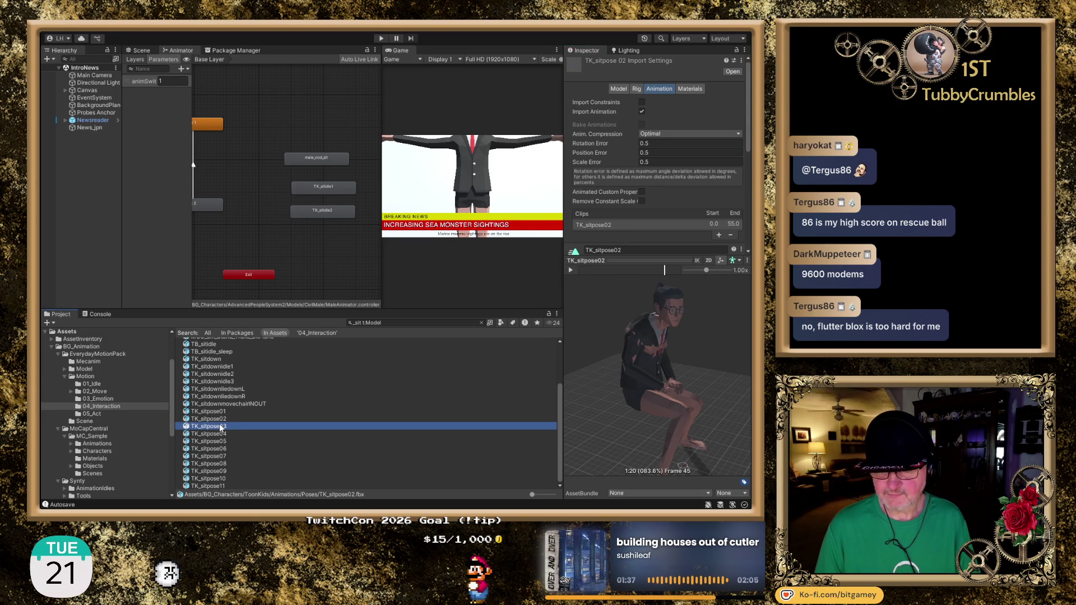
{"action": "key", "text": "Down"}
{"action": "key", "text": "Down"}
{"action": "key", "text": "Down"}
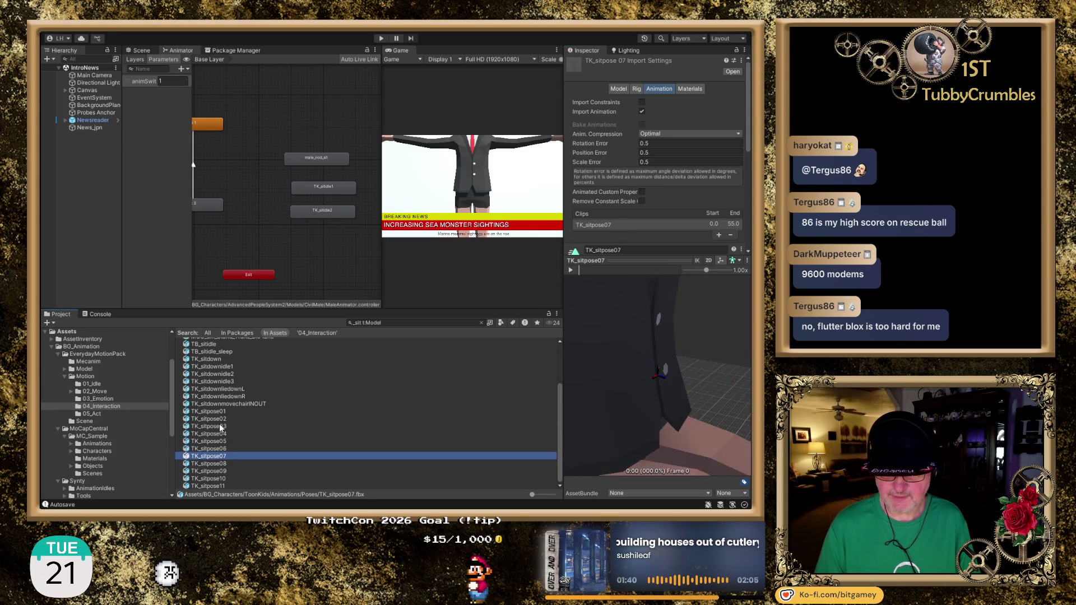
{"action": "scroll", "coordinate": [341, 470], "scroll_direction": "up", "scroll_amount": 3}
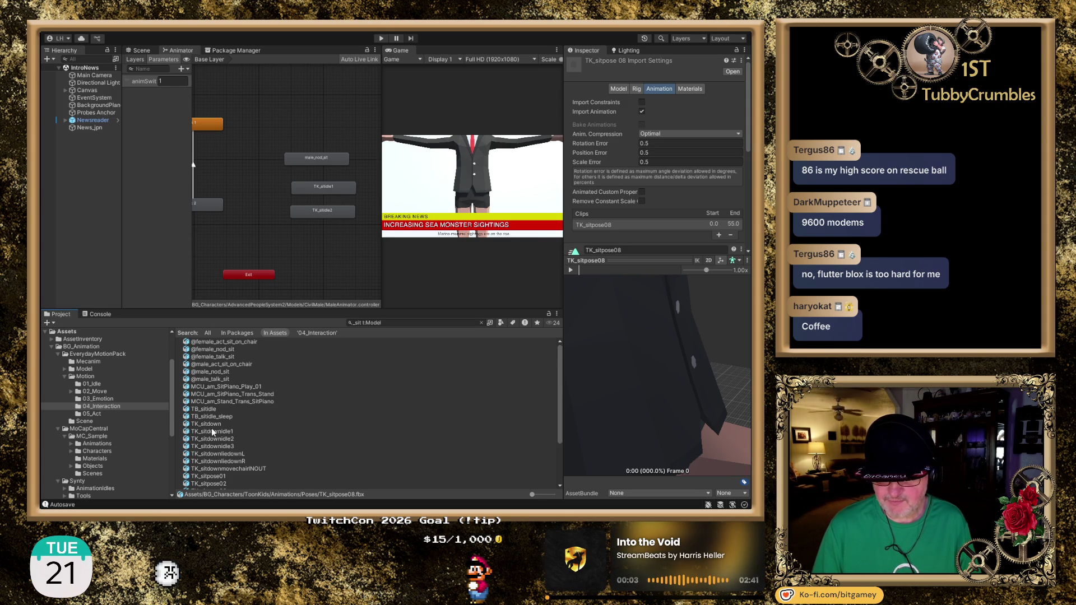
{"action": "left_click", "coordinate": [206, 411]}
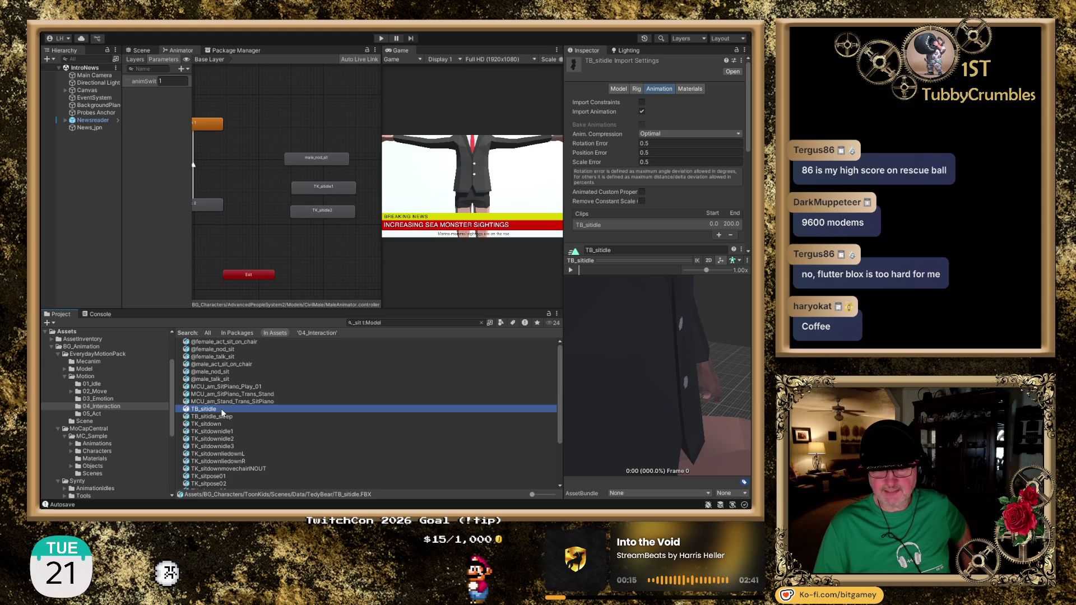
Step: Select MCU_am_SitPiano_Play_01, expand MC_Sample Animations in the tree, and open BallBalance
{"action": "left_click", "coordinate": [219, 387]}
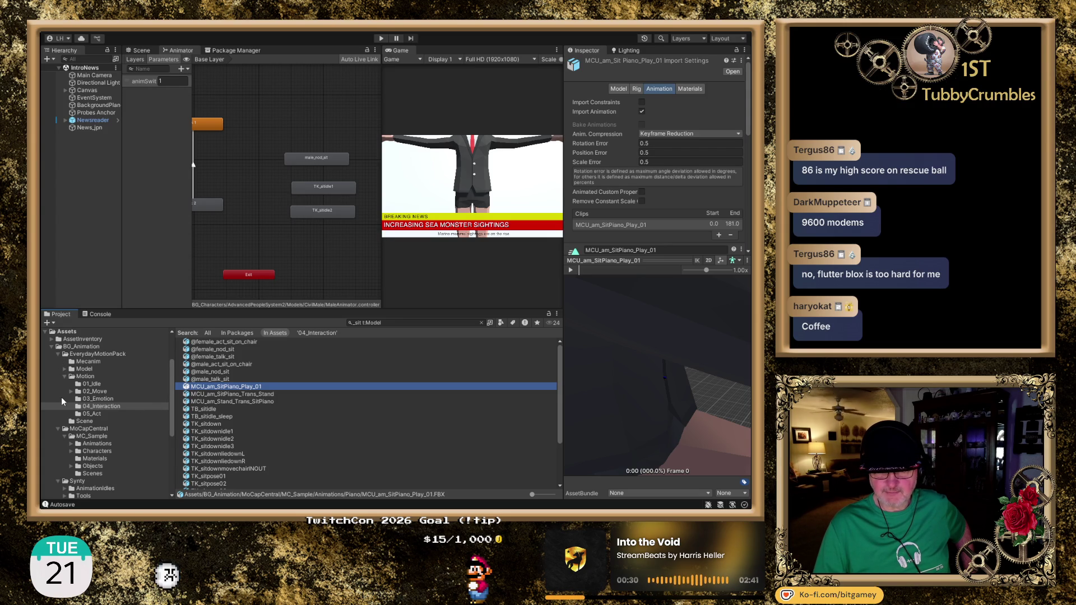
{"action": "scroll", "coordinate": [62, 396], "scroll_direction": "down", "scroll_amount": 2}
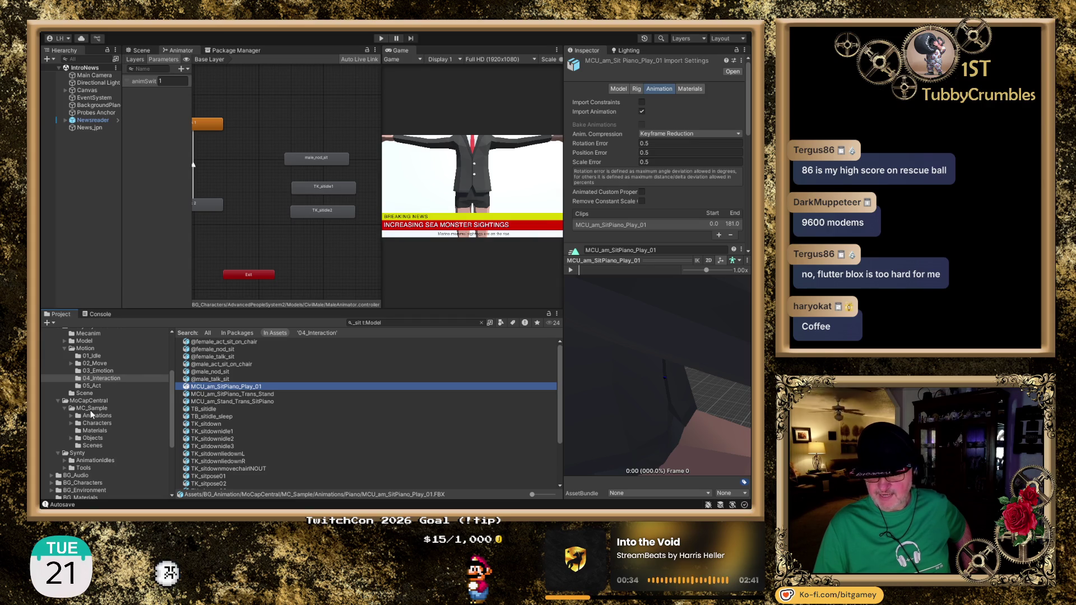
{"action": "left_click", "coordinate": [71, 416]}
{"action": "scroll", "coordinate": [146, 416], "scroll_direction": "down", "scroll_amount": 2}
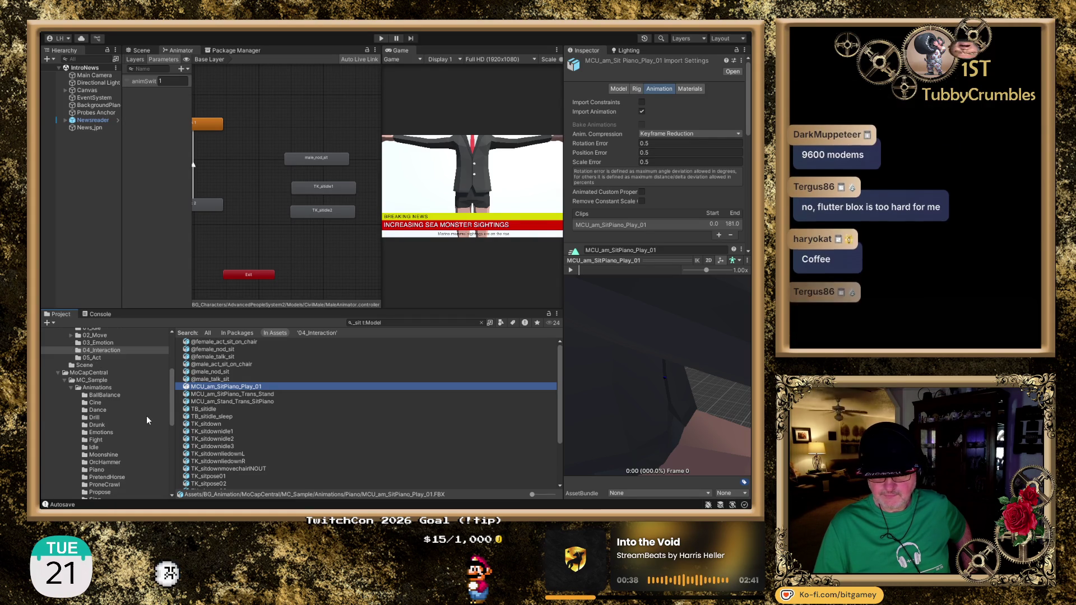
{"action": "scroll", "coordinate": [146, 416], "scroll_direction": "down", "scroll_amount": 2}
{"action": "scroll", "coordinate": [147, 416], "scroll_direction": "down", "scroll_amount": 2}
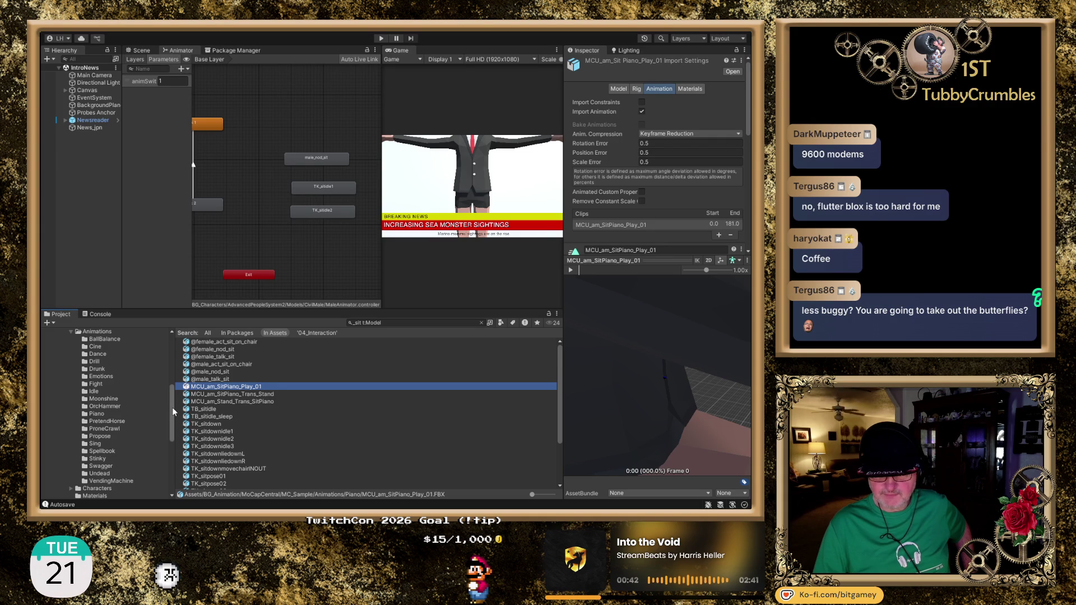
{"action": "scroll", "coordinate": [172, 411], "scroll_direction": "up", "scroll_amount": 1}
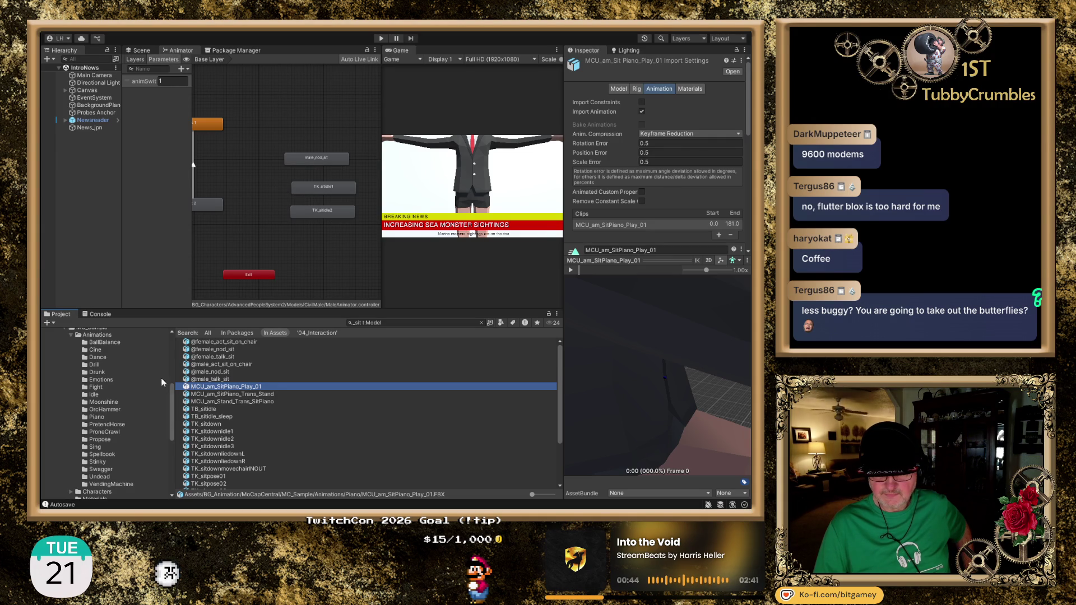
{"action": "left_click", "coordinate": [104, 342]}
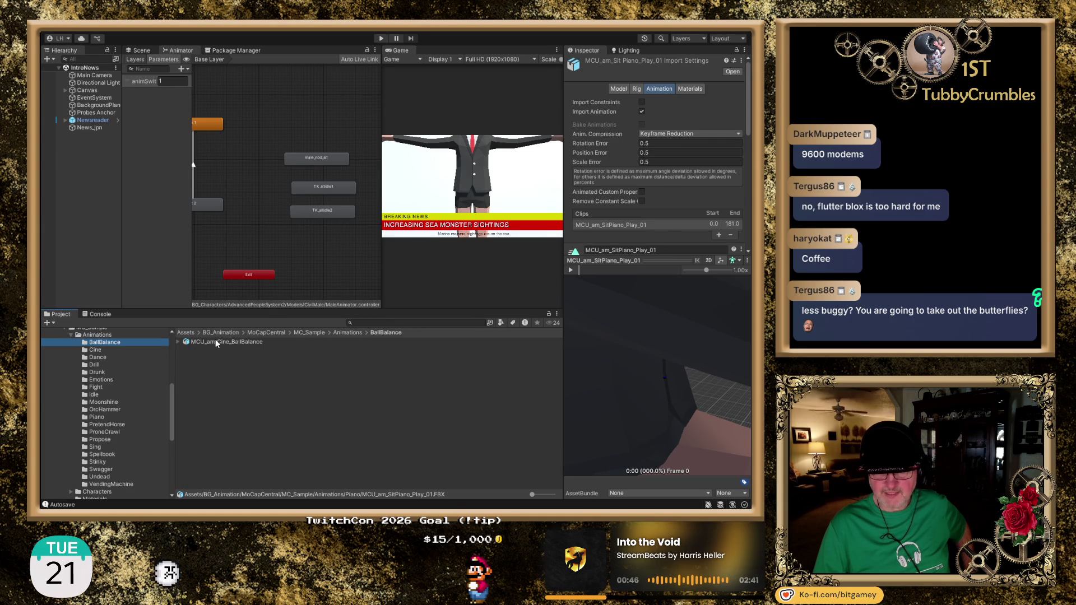
Step: Play and stop the MCU_am_Cine_BallBalance clip in the Inspector preview
{"action": "left_click", "coordinate": [202, 342]}
{"action": "scroll", "coordinate": [659, 415], "scroll_direction": "down", "scroll_amount": 5}
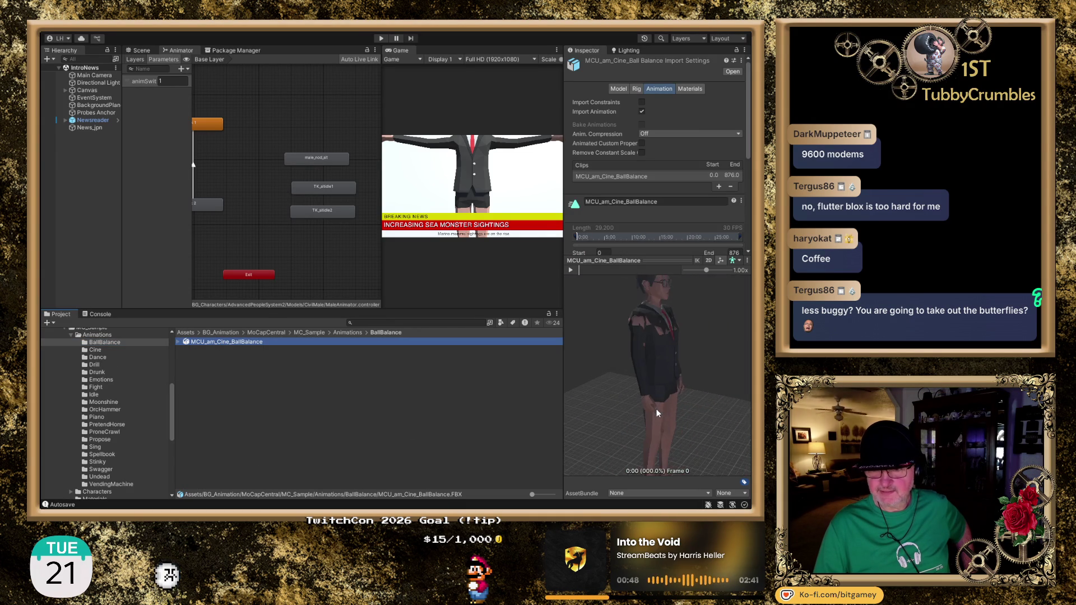
{"action": "left_click", "coordinate": [569, 268]}
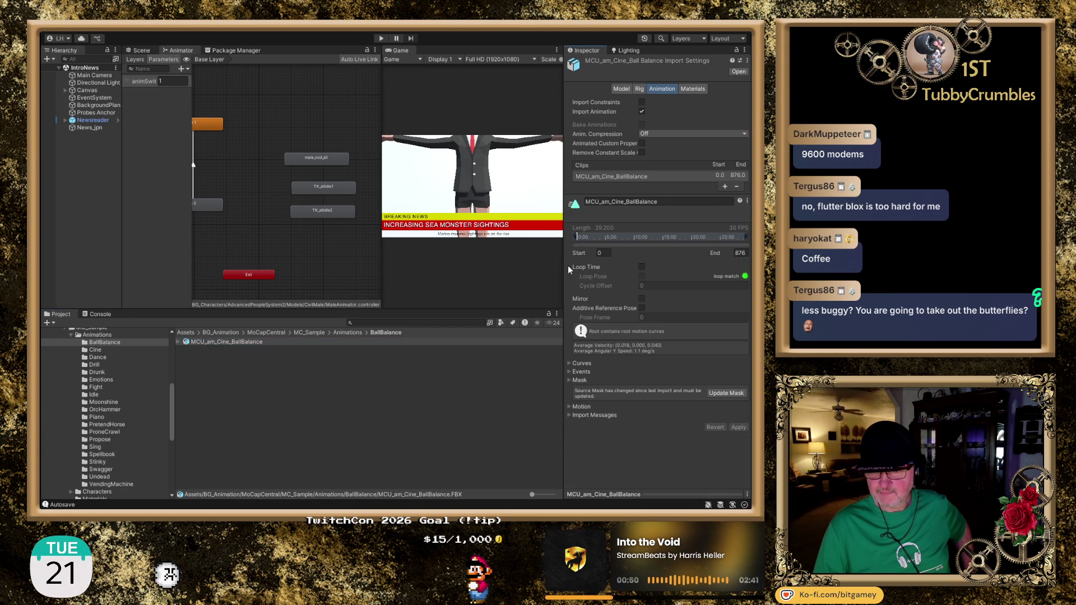
{"action": "left_click", "coordinate": [653, 494]}
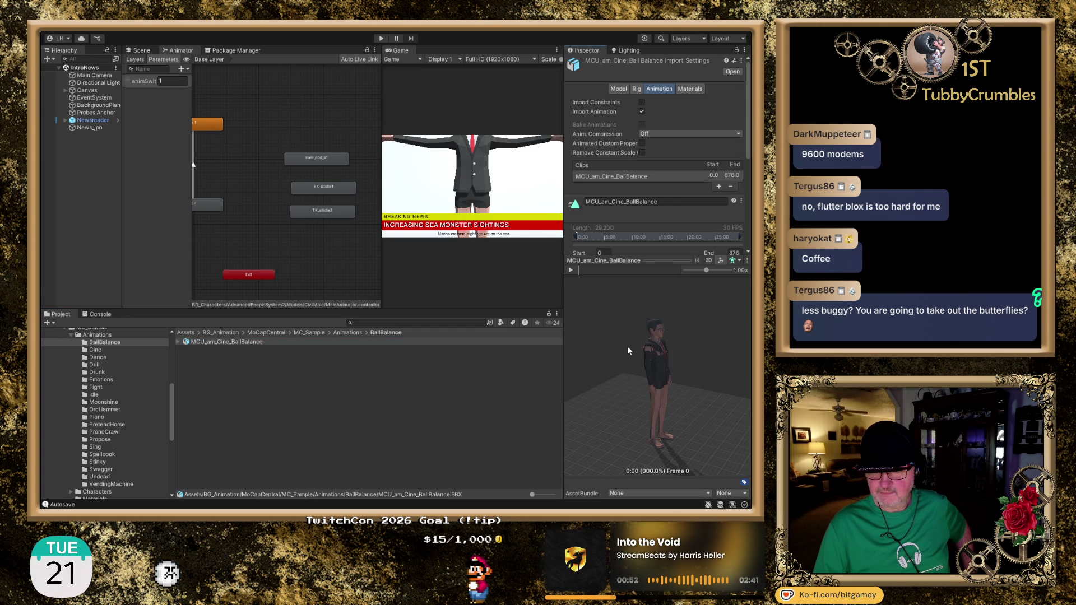
{"action": "left_click", "coordinate": [571, 272]}
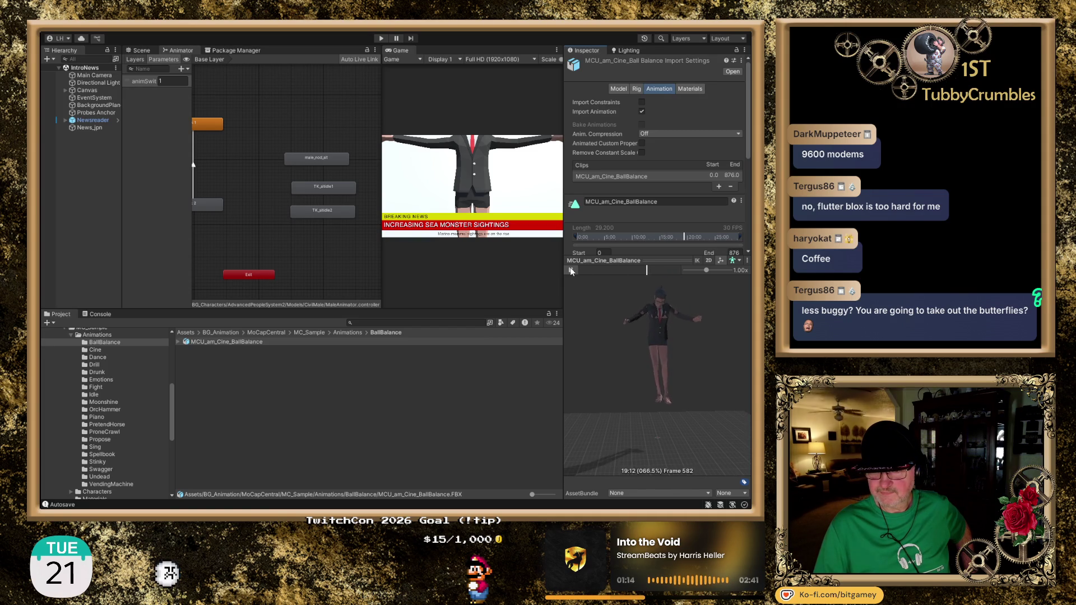
{"action": "left_click", "coordinate": [570, 270]}
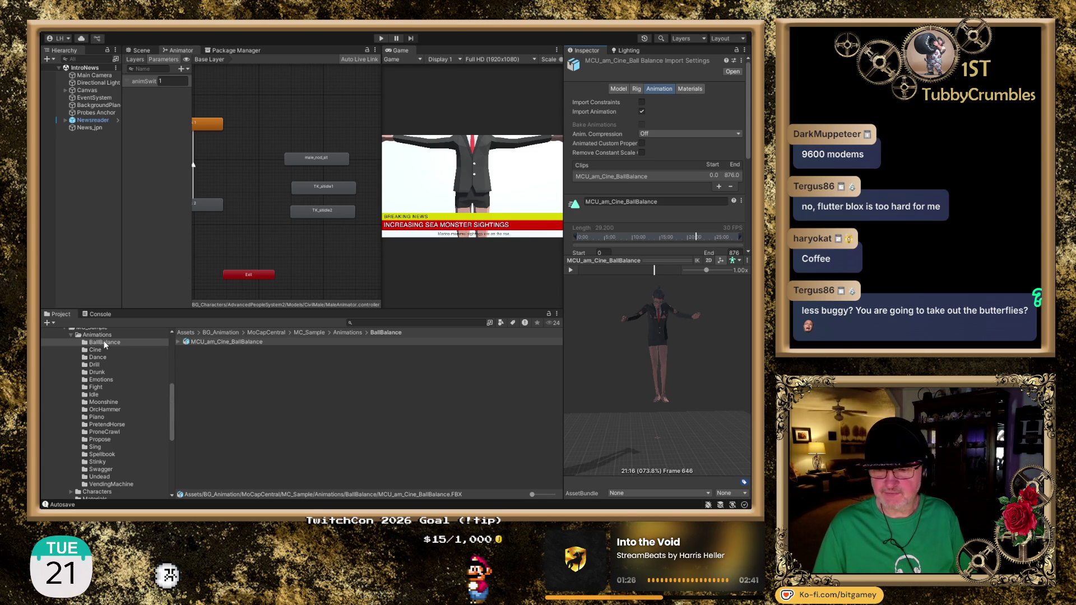
Step: In the Cine folder, play and stop the MCU_am_Staff_Cine_01_WalkFwd clip preview
{"action": "left_click", "coordinate": [93, 350]}
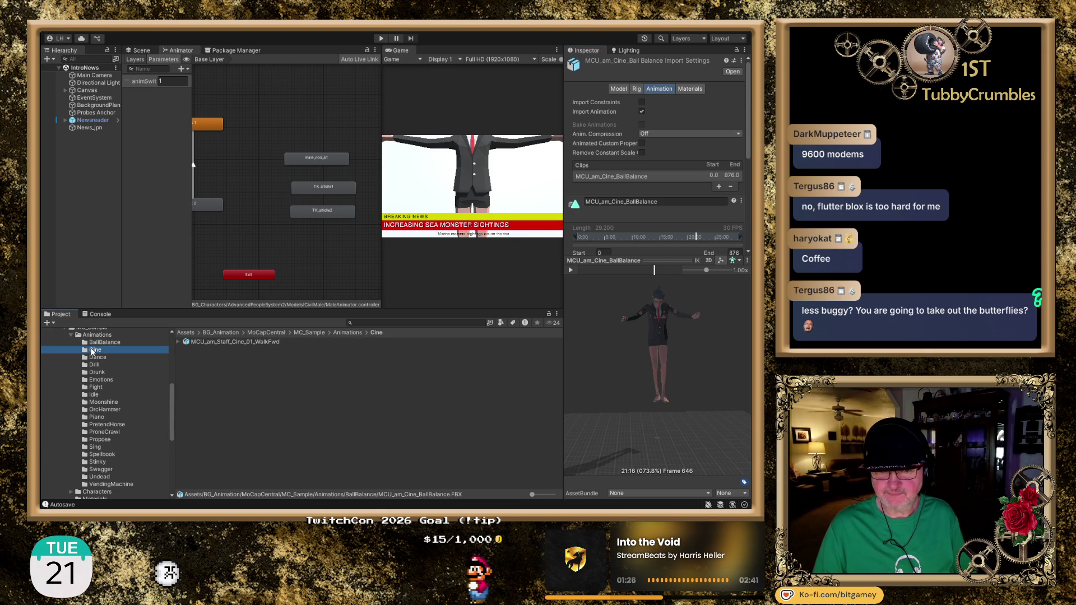
{"action": "left_click", "coordinate": [242, 343]}
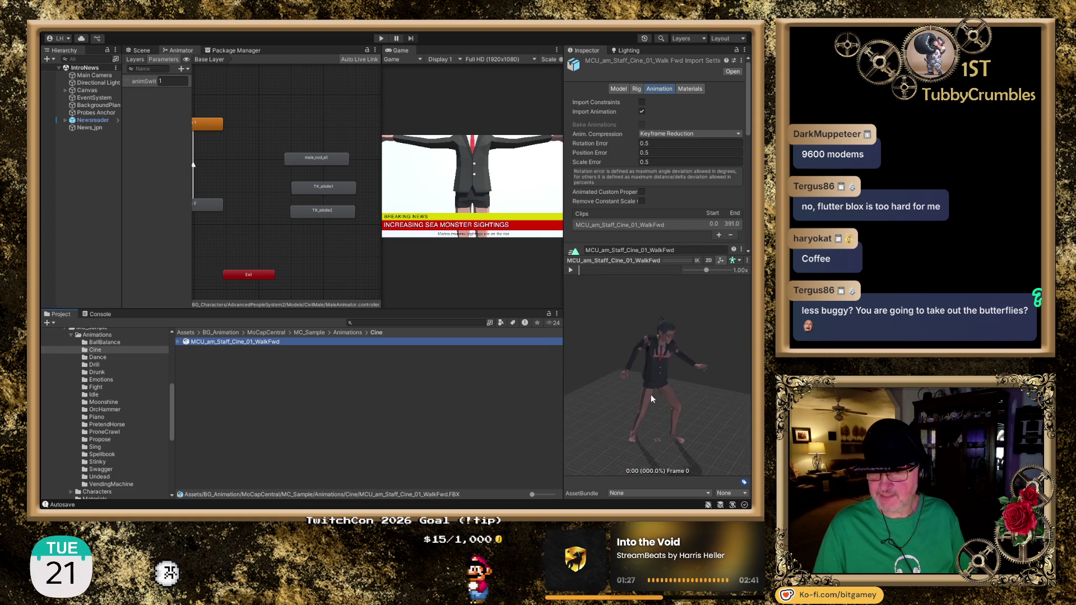
{"action": "left_click", "coordinate": [571, 271]}
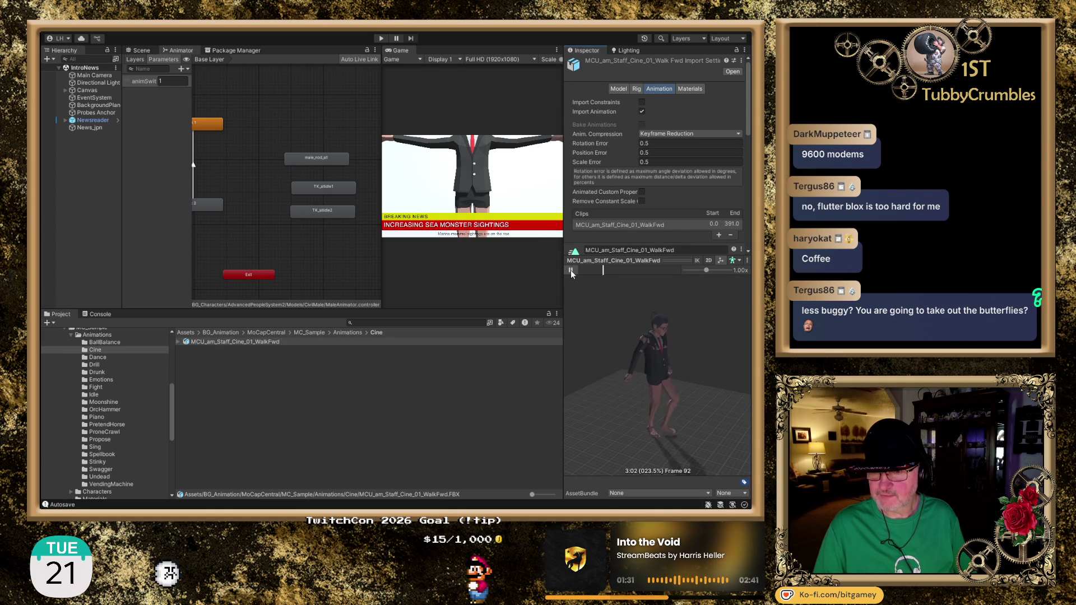
{"action": "left_click", "coordinate": [571, 271]}
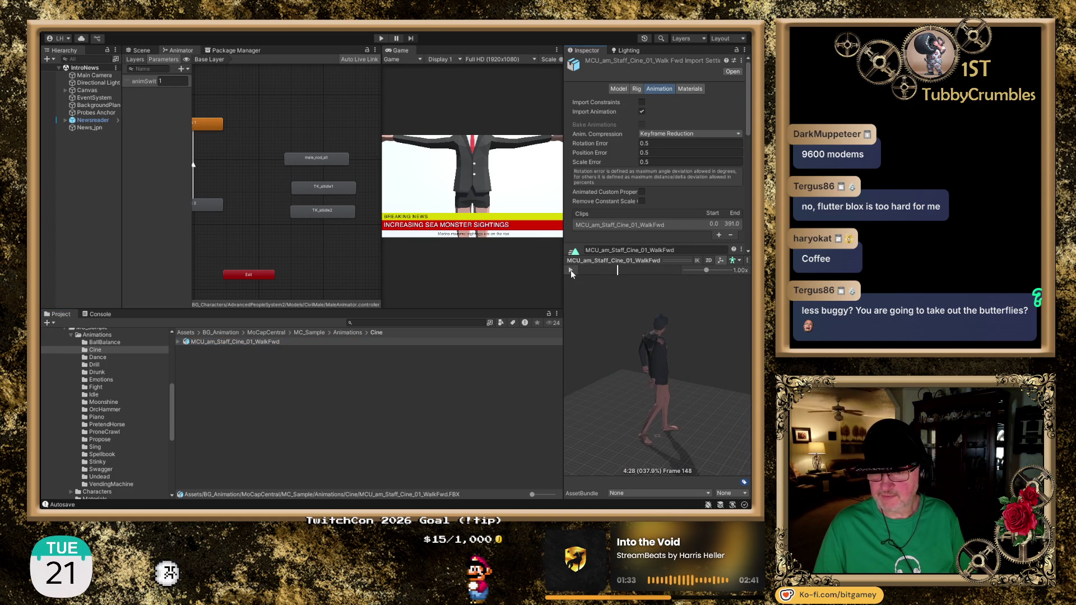
Step: In the Dance folder, play and stop the MCU_af_Stand_DanceChickenWing clip preview
{"action": "left_click", "coordinate": [98, 358]}
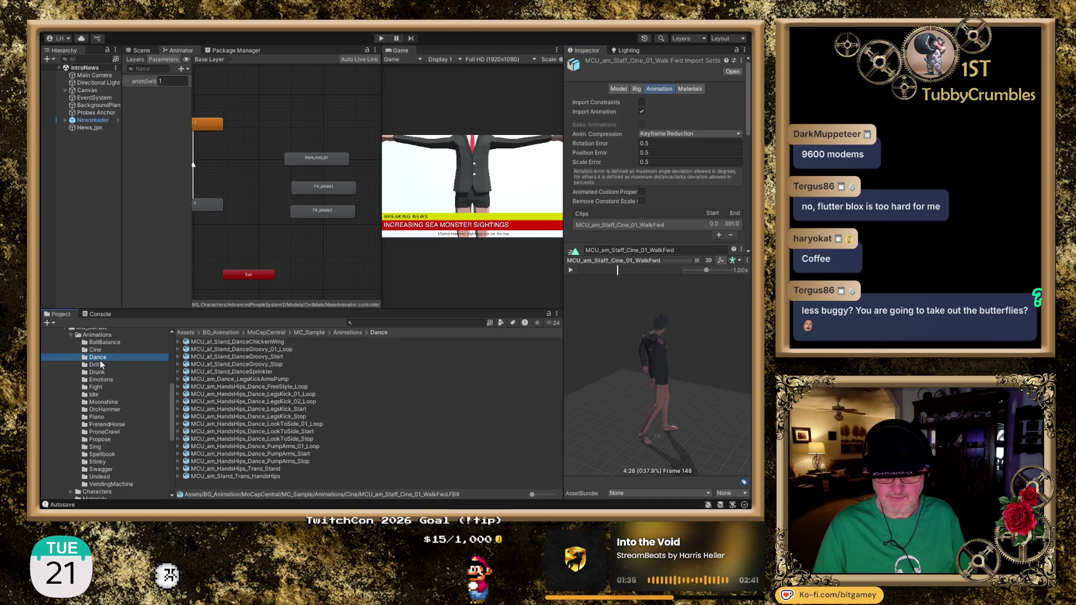
{"action": "left_click", "coordinate": [275, 342]}
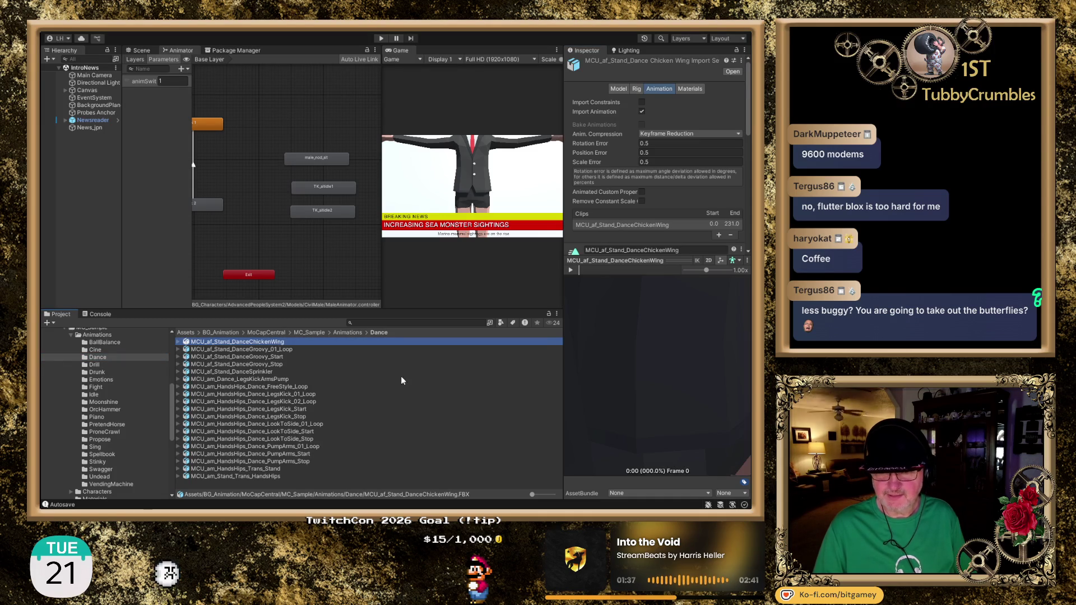
{"action": "scroll", "coordinate": [616, 393], "scroll_direction": "down", "scroll_amount": 5}
{"action": "left_click", "coordinate": [646, 364]}
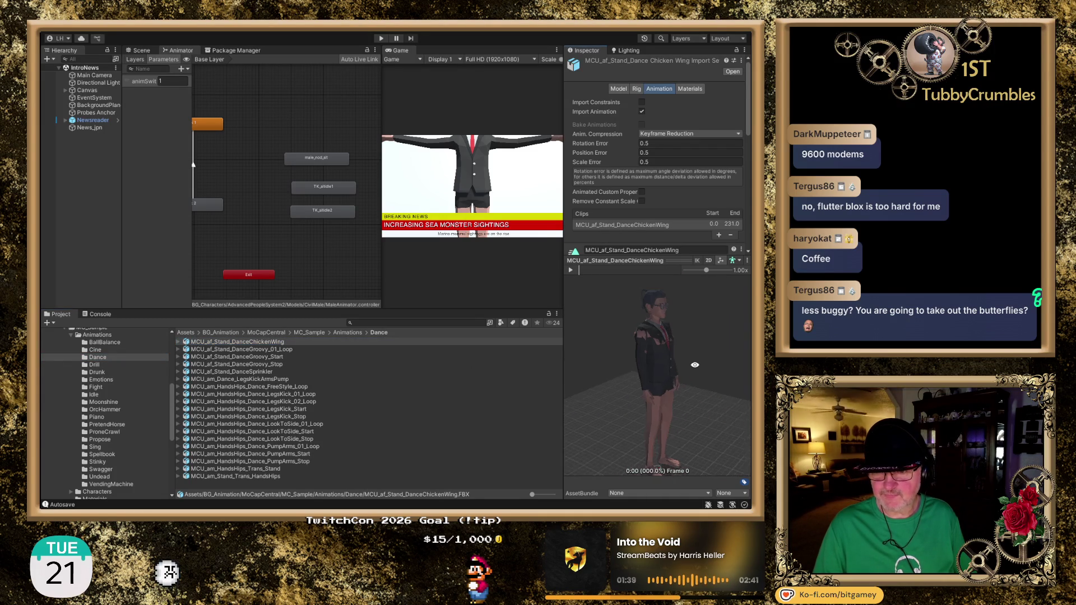
{"action": "left_click", "coordinate": [570, 272]}
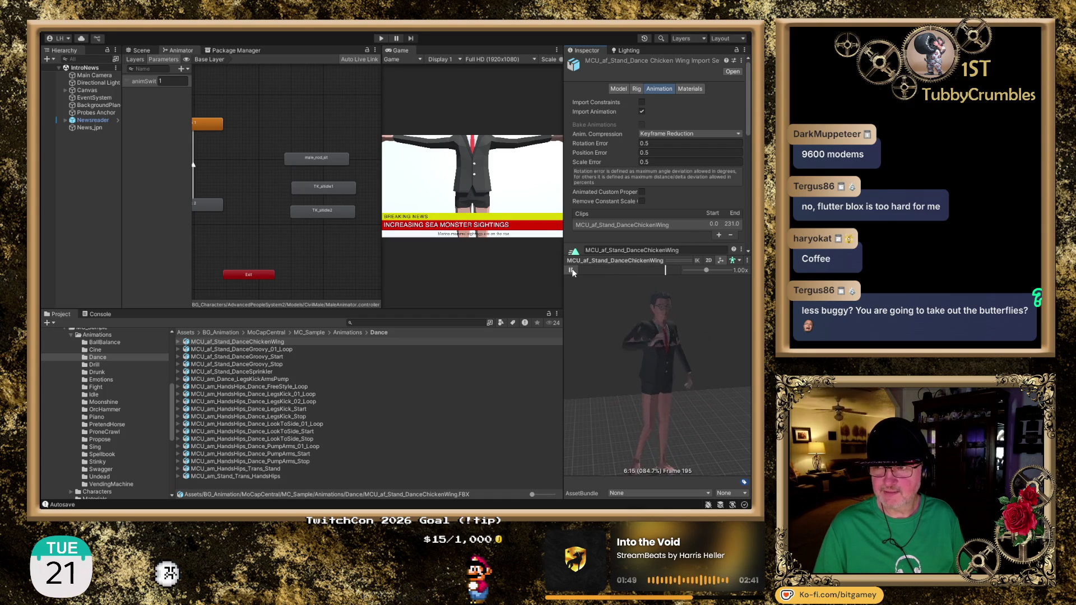
{"action": "left_click", "coordinate": [571, 270]}
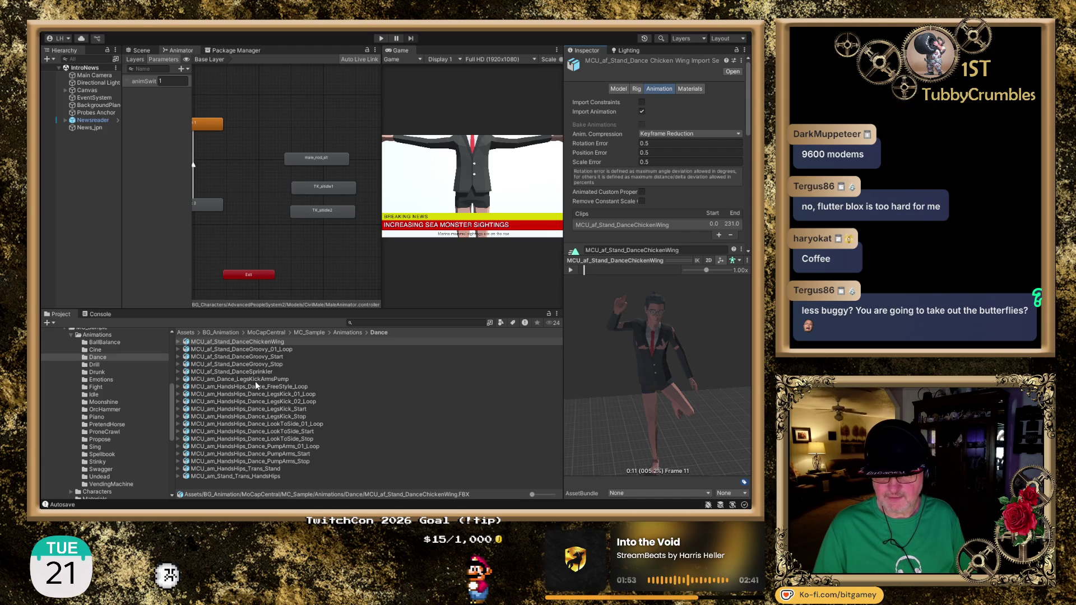
Step: Preview MCU_af_Stand_DanceSprinkler, then open Drill and select MCU_am_Stand_Trans_StandDrillLow
{"action": "left_click", "coordinate": [246, 373]}
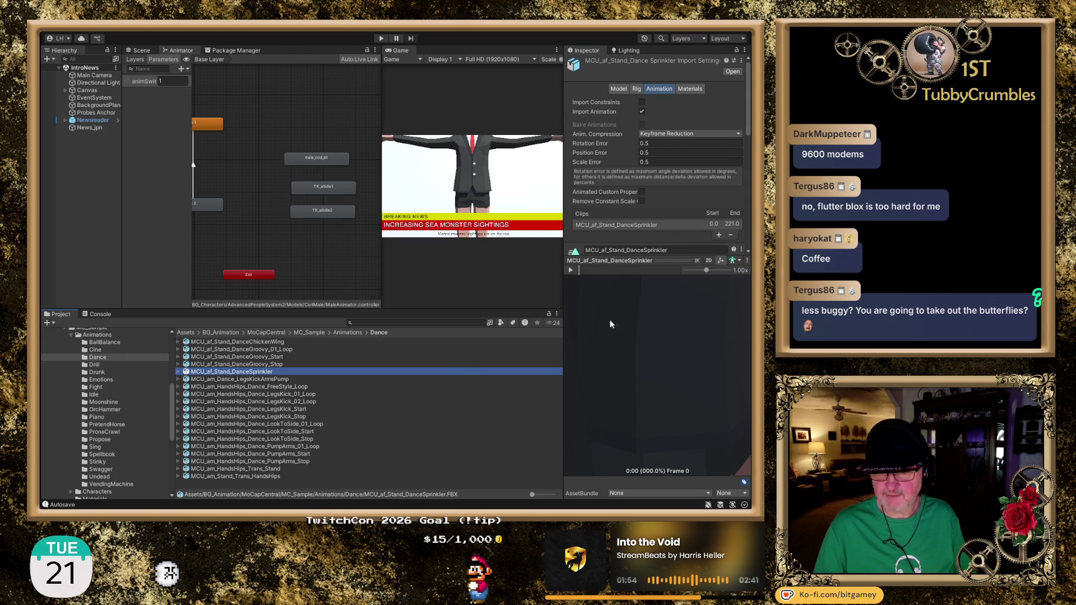
{"action": "left_click", "coordinate": [571, 270]}
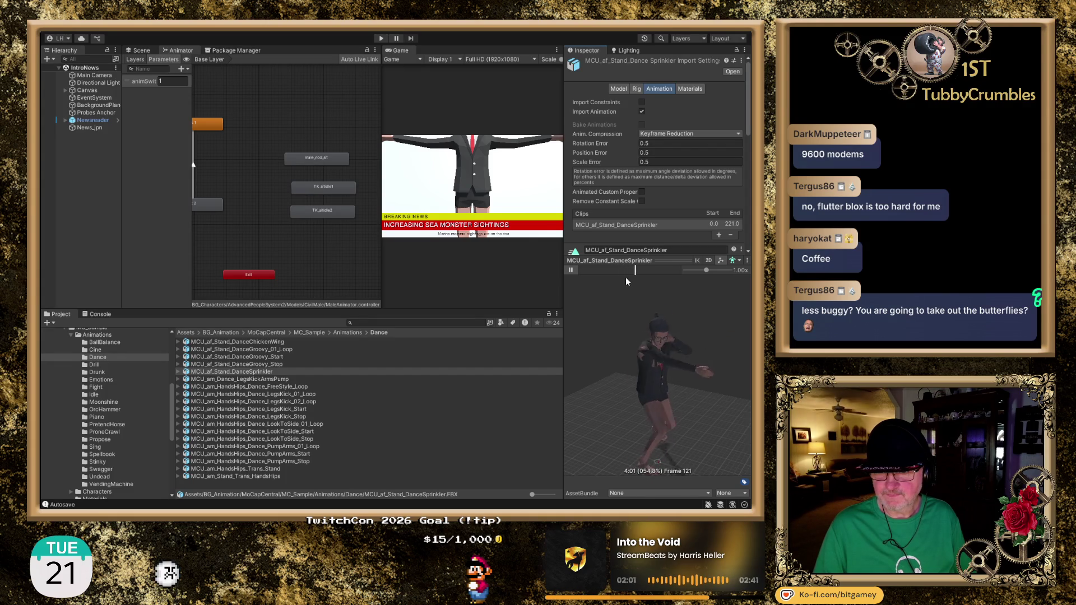
{"action": "left_click", "coordinate": [572, 270]}
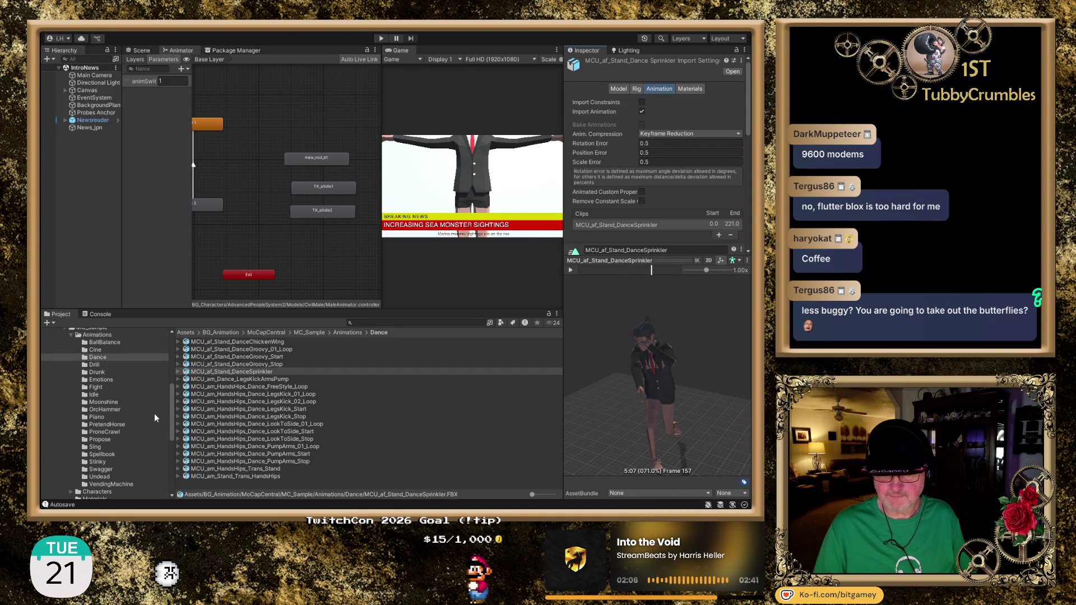
{"action": "left_click", "coordinate": [95, 364]}
{"action": "left_click", "coordinate": [250, 342]}
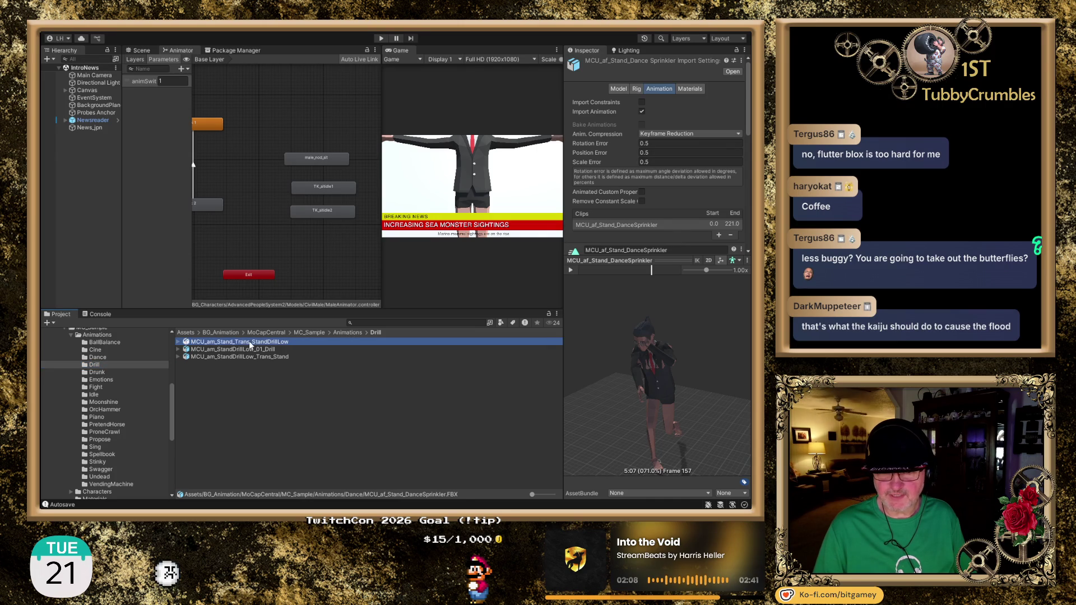
Step: Play and stop the StandDrillLow preview, then move through the Drunk and Emotions folders
{"action": "scroll", "coordinate": [684, 376], "scroll_direction": "down", "scroll_amount": 5}
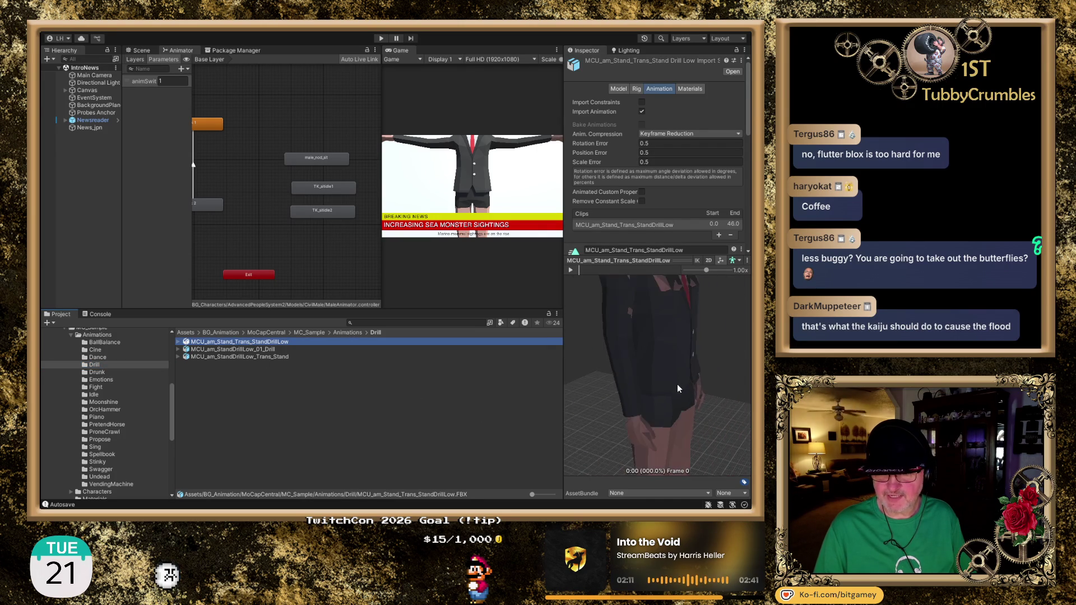
{"action": "left_click", "coordinate": [571, 271]}
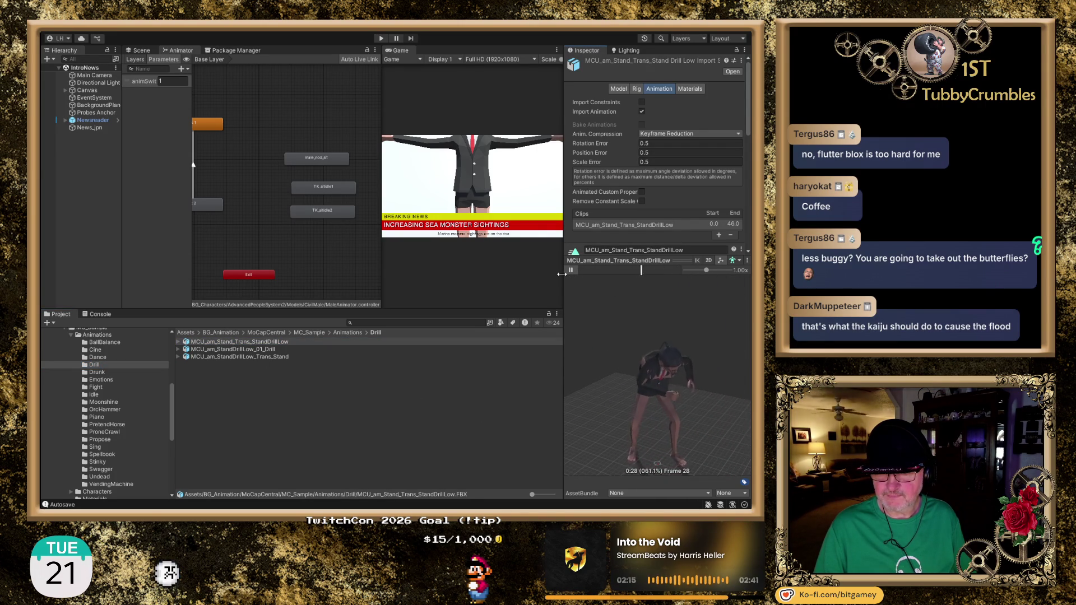
{"action": "left_click", "coordinate": [569, 271]}
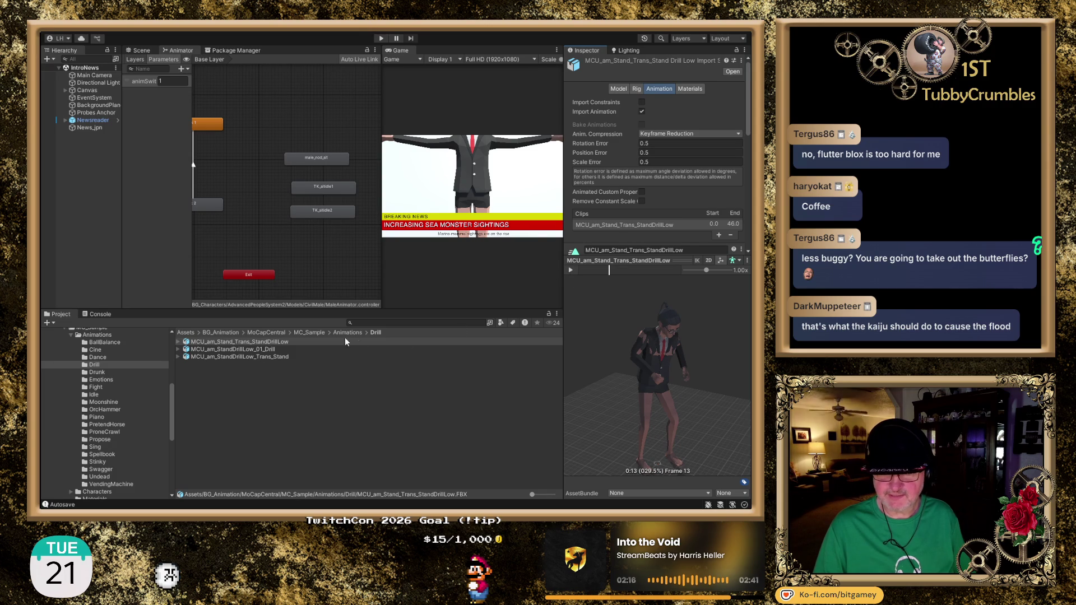
{"action": "left_click", "coordinate": [98, 372]}
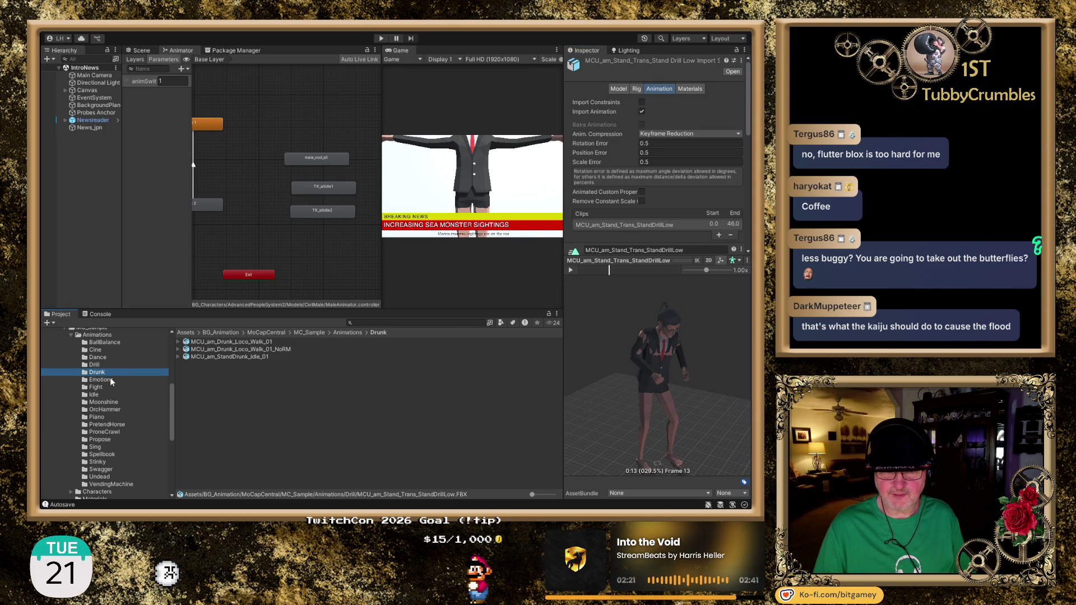
{"action": "left_click", "coordinate": [100, 380]}
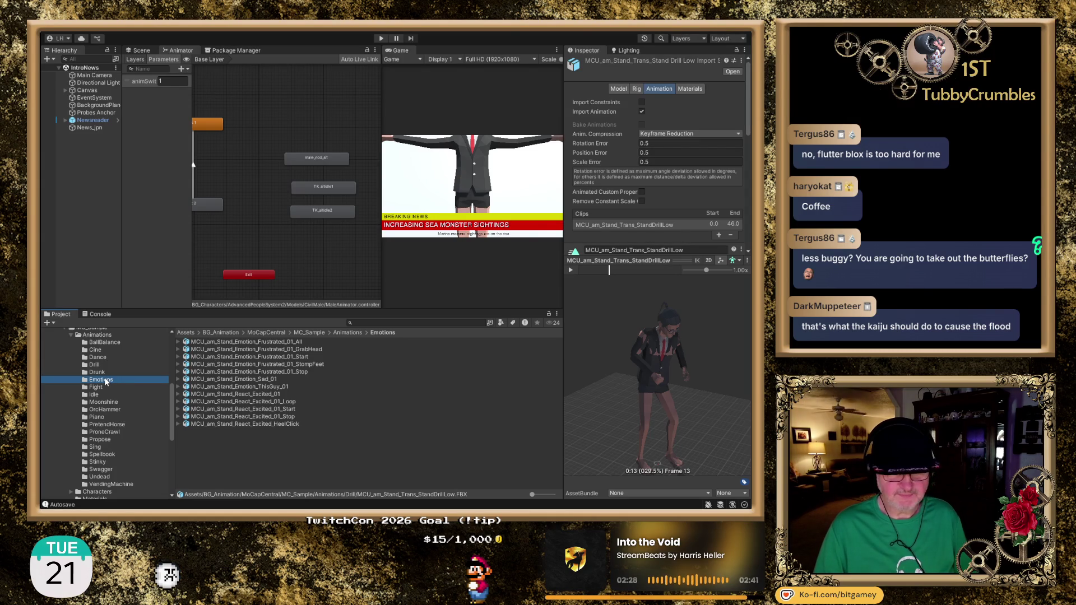
Step: Preview Frustrated_01_All, orbiting to face the character, then load MCU_am_Stand_React_Excited_01
{"action": "left_click", "coordinate": [252, 344]}
{"action": "scroll", "coordinate": [645, 387], "scroll_direction": "up", "scroll_amount": 5}
{"action": "scroll", "coordinate": [646, 377], "scroll_direction": "down", "scroll_amount": 3}
{"action": "left_click", "coordinate": [571, 270]}
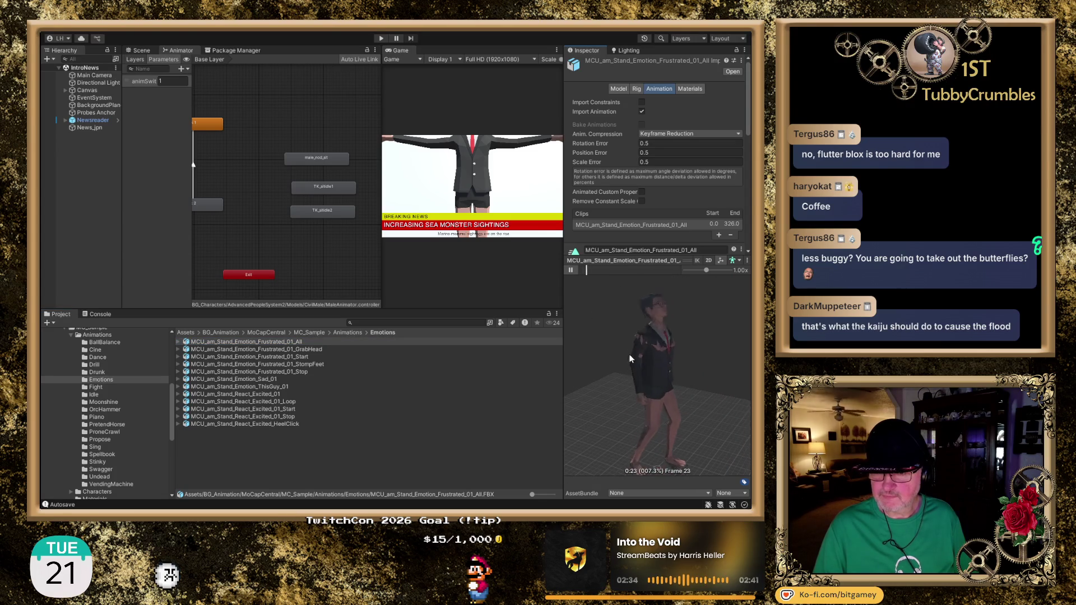
{"action": "mouse_move", "coordinate": [631, 362]}
{"action": "left_mouse_down"}
{"action": "mouse_move", "coordinate": [599, 374]}
{"action": "mouse_move", "coordinate": [561, 370]}
{"action": "mouse_move", "coordinate": [577, 373]}
{"action": "left_mouse_up"}
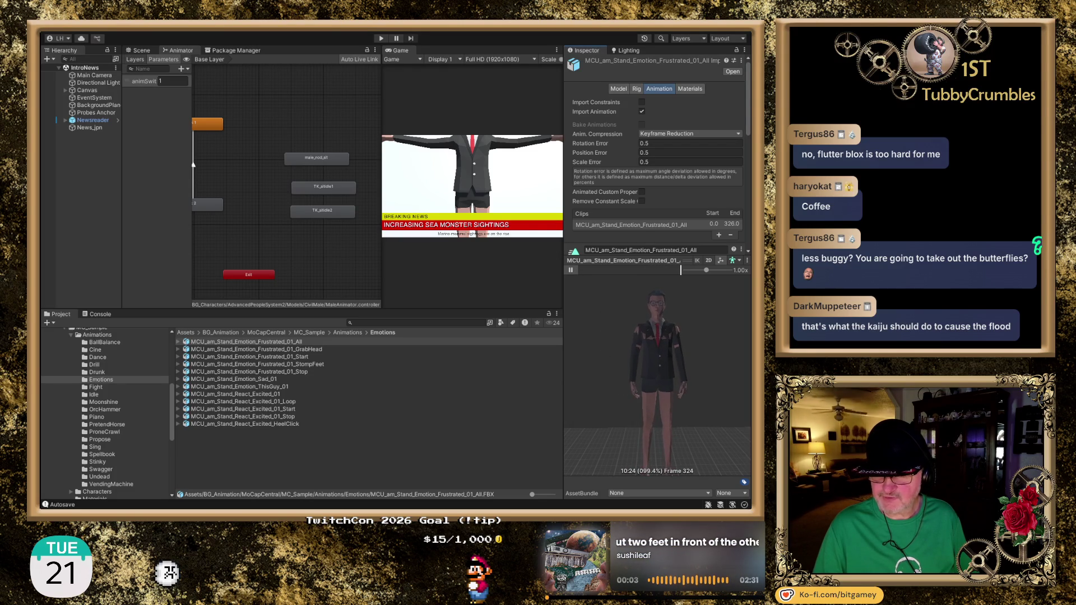
{"action": "left_click", "coordinate": [570, 271]}
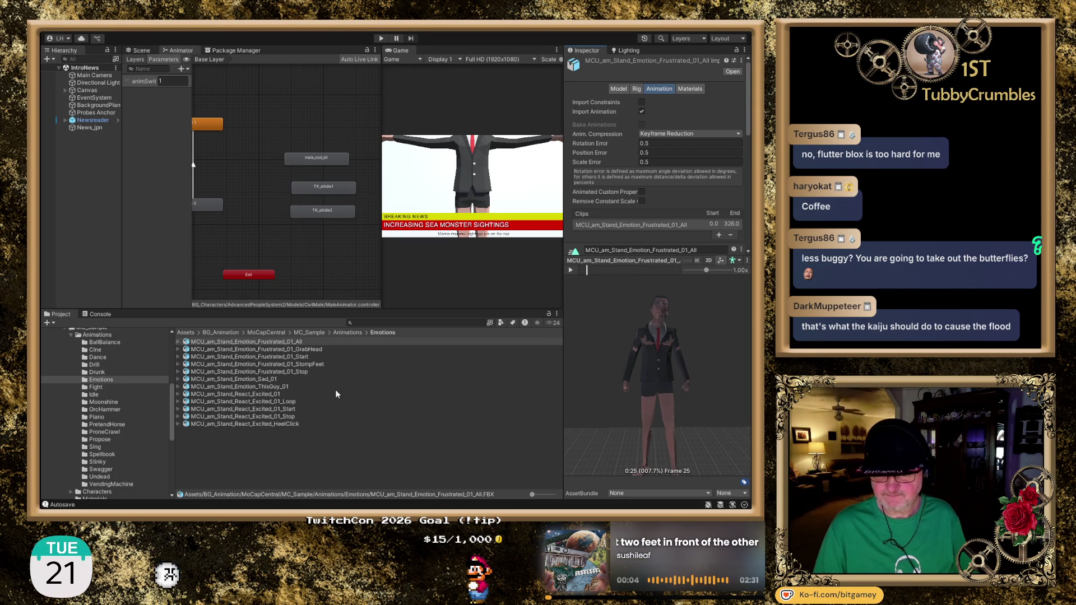
{"action": "left_click", "coordinate": [273, 395]}
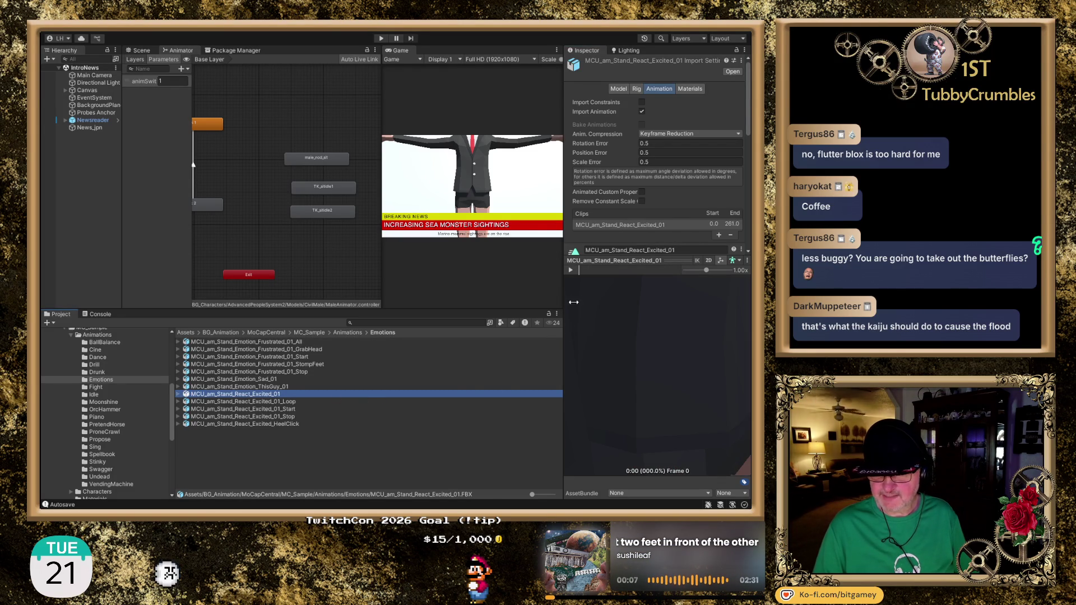
Step: Play React_Excited_01 to its arms-raised pose, then browse the Fight and Idle folders
{"action": "left_click", "coordinate": [573, 262]}
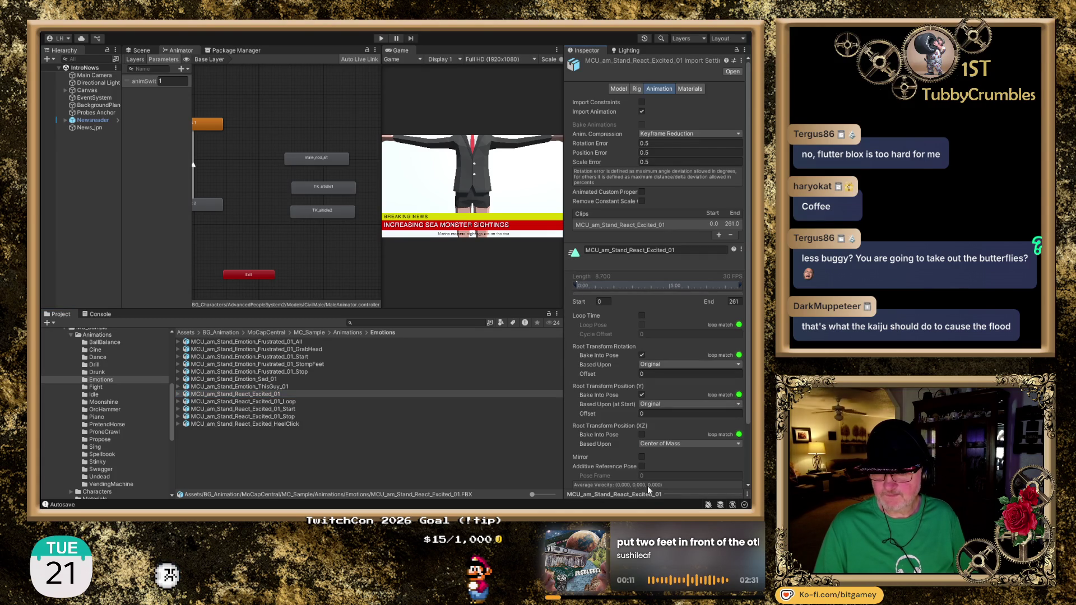
{"action": "left_click", "coordinate": [677, 494]}
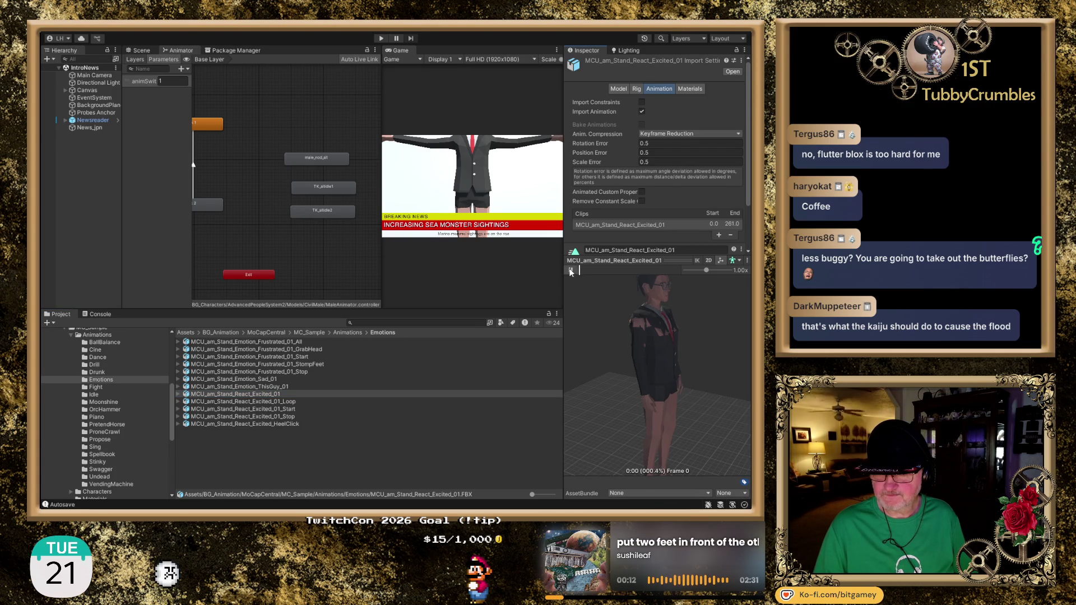
{"action": "left_click", "coordinate": [571, 271]}
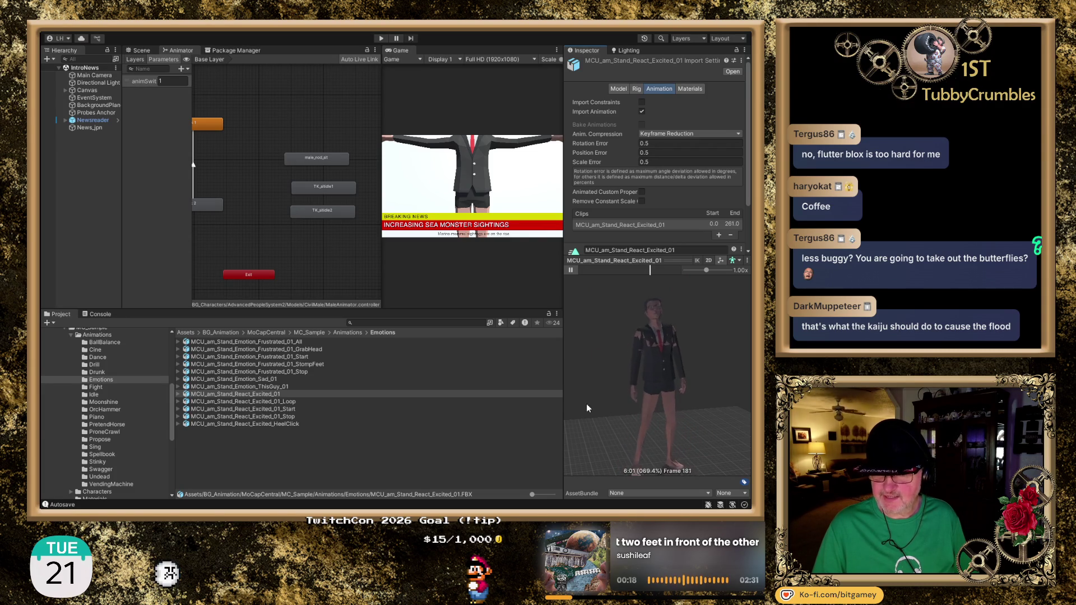
{"action": "left_click", "coordinate": [572, 272]}
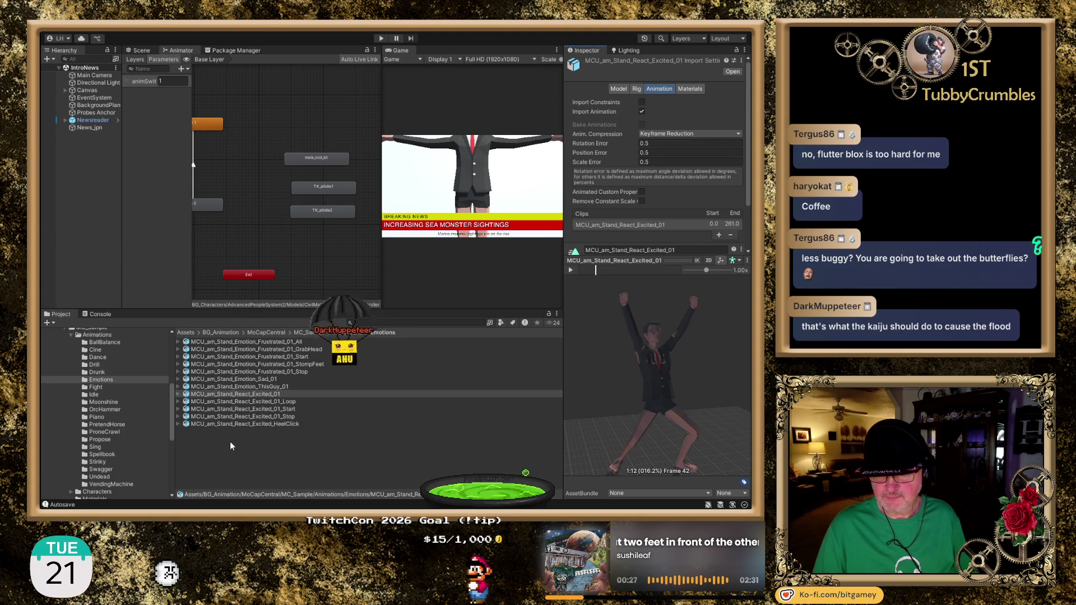
{"action": "left_click", "coordinate": [100, 387]}
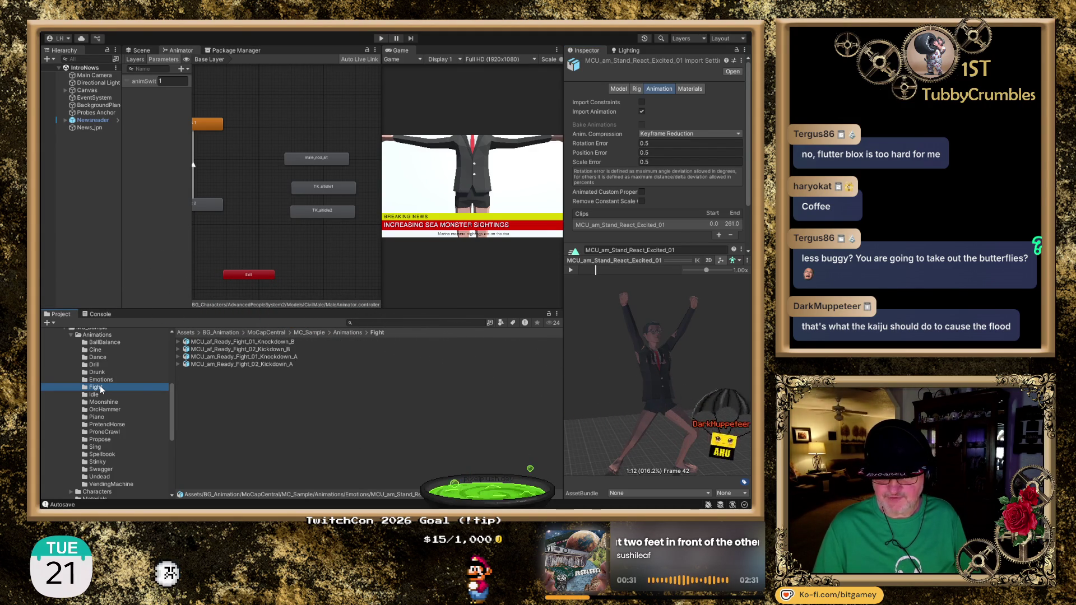
{"action": "left_click", "coordinate": [93, 396]}
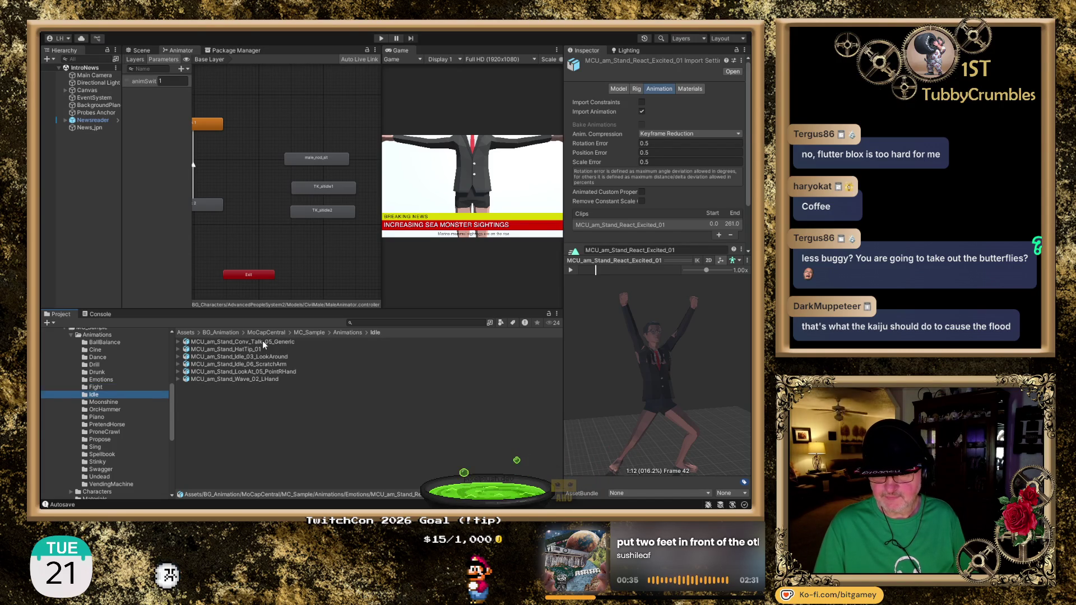
Step: Preview Idle clips Conv_Talk_05_Generic, HatTip_01, LookAround, ScratchArm and PointRHand, then open Moonshine
{"action": "left_click", "coordinate": [264, 343]}
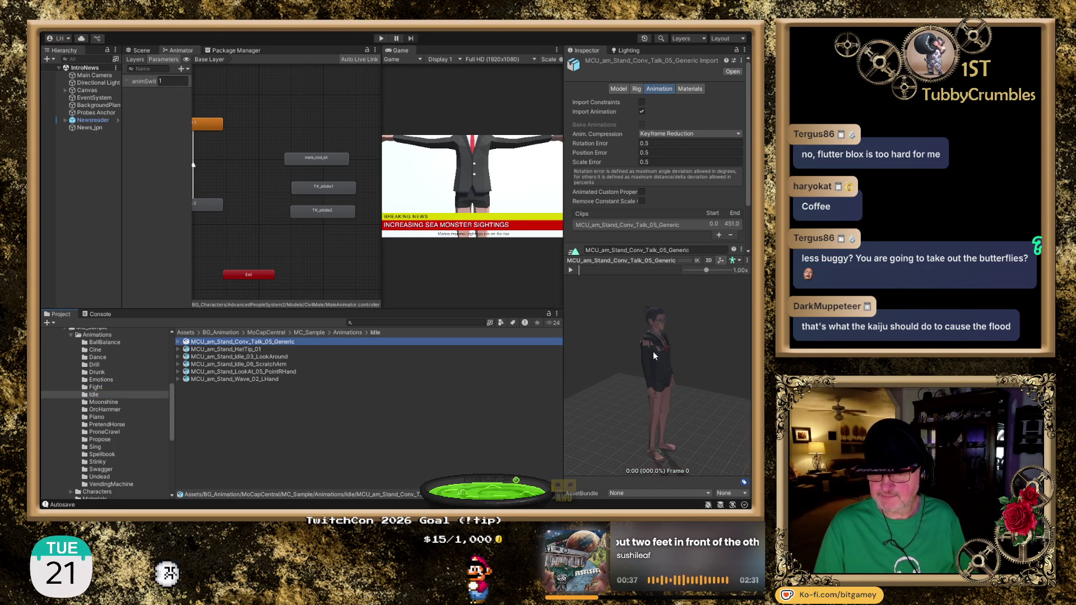
{"action": "left_click", "coordinate": [571, 271]}
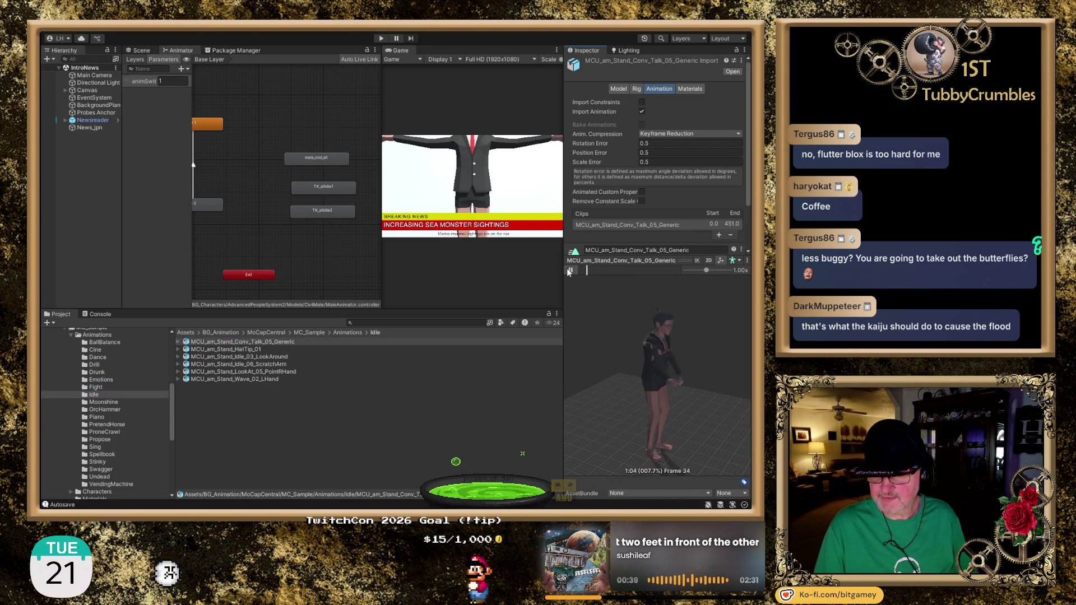
{"action": "left_click", "coordinate": [258, 348]}
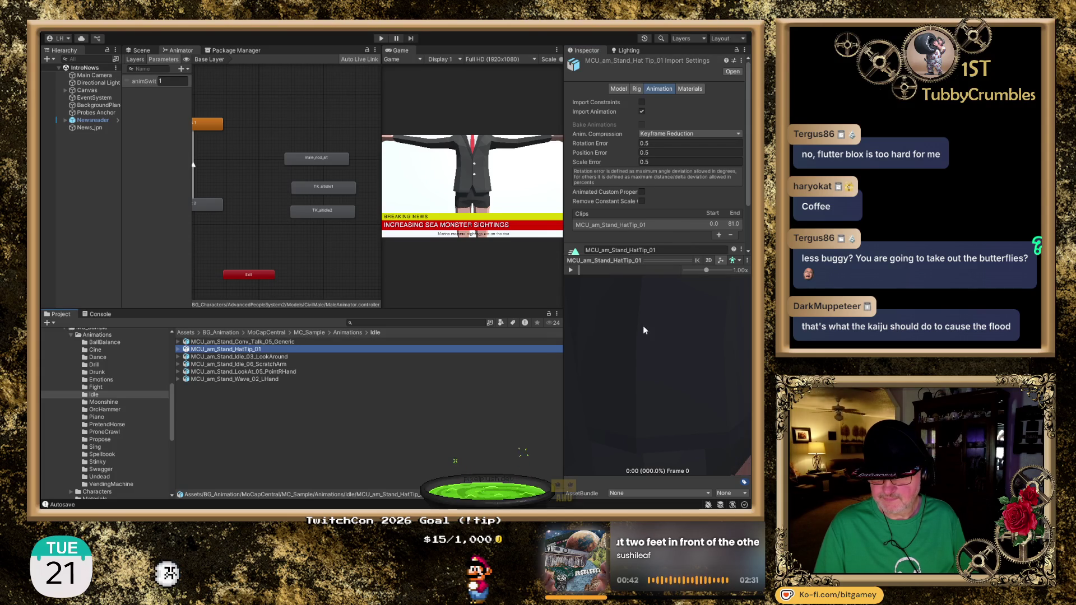
{"action": "left_click", "coordinate": [272, 358]}
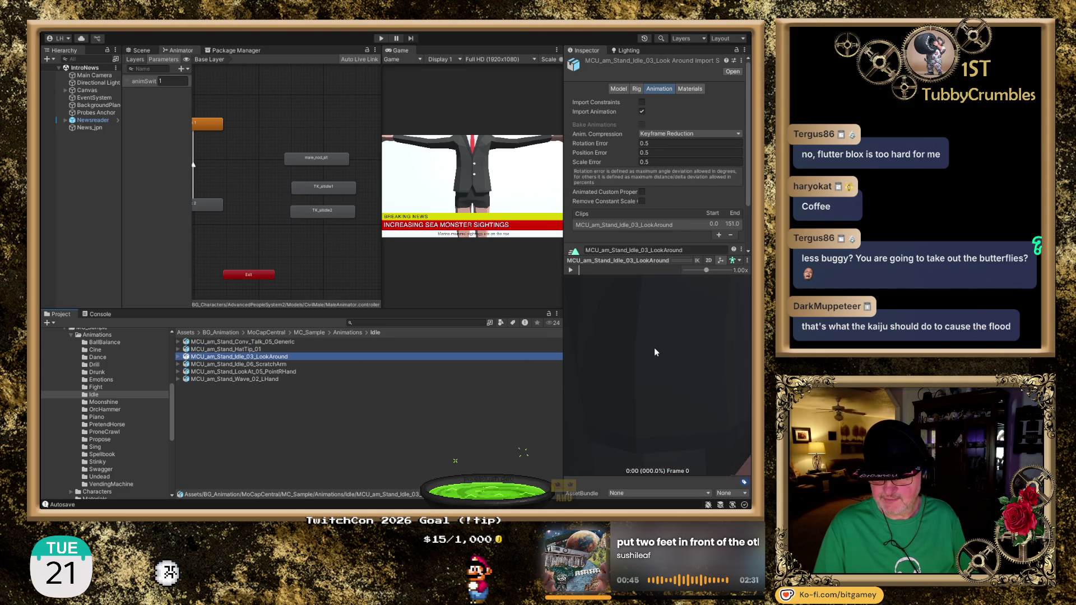
{"action": "left_click", "coordinate": [311, 364]}
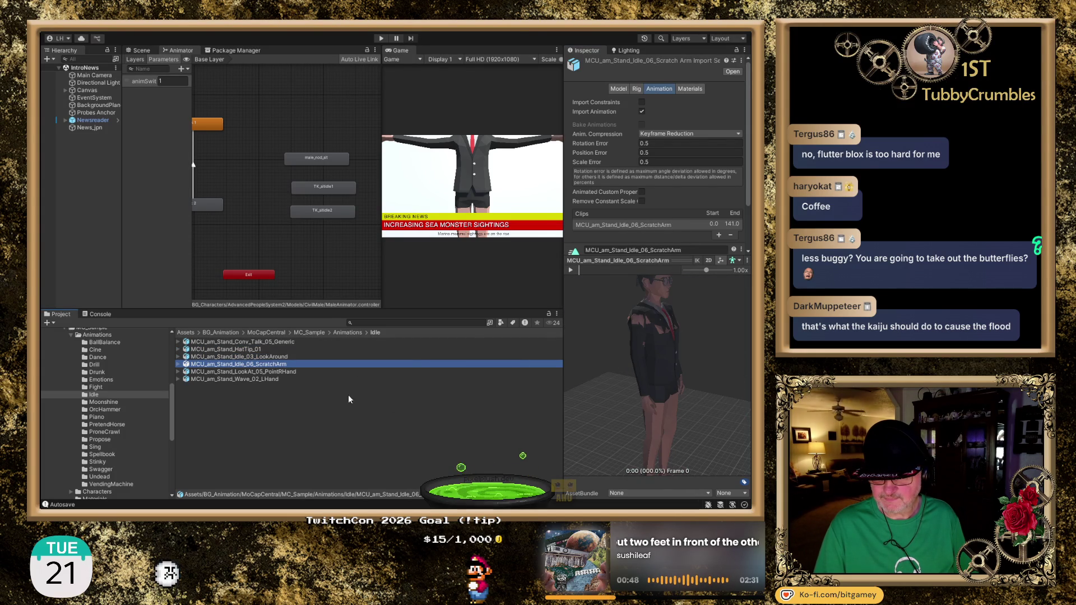
{"action": "left_click", "coordinate": [293, 373]}
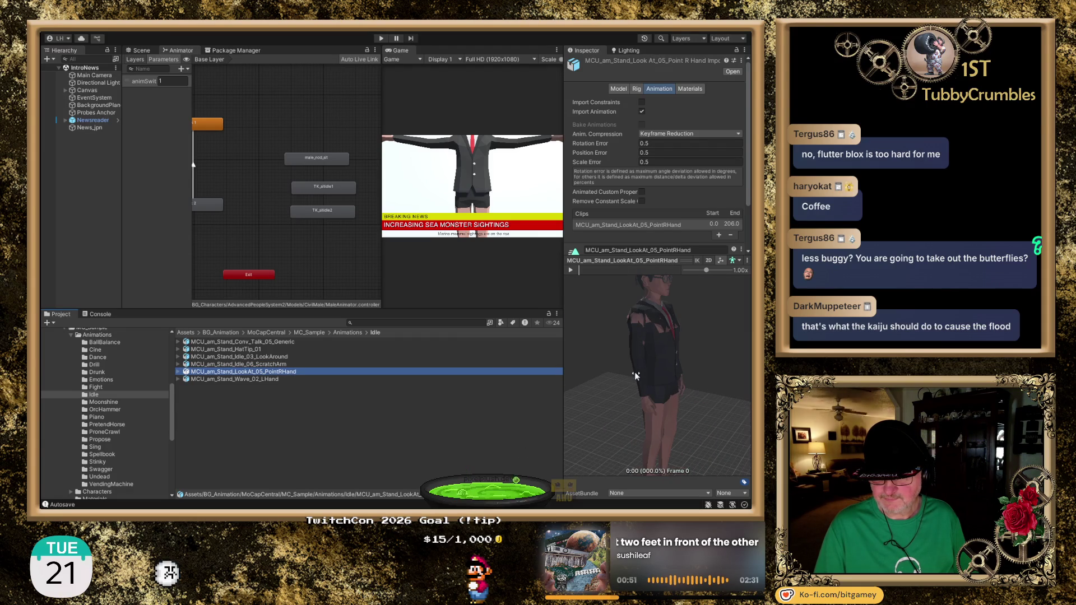
{"action": "left_click", "coordinate": [285, 380]}
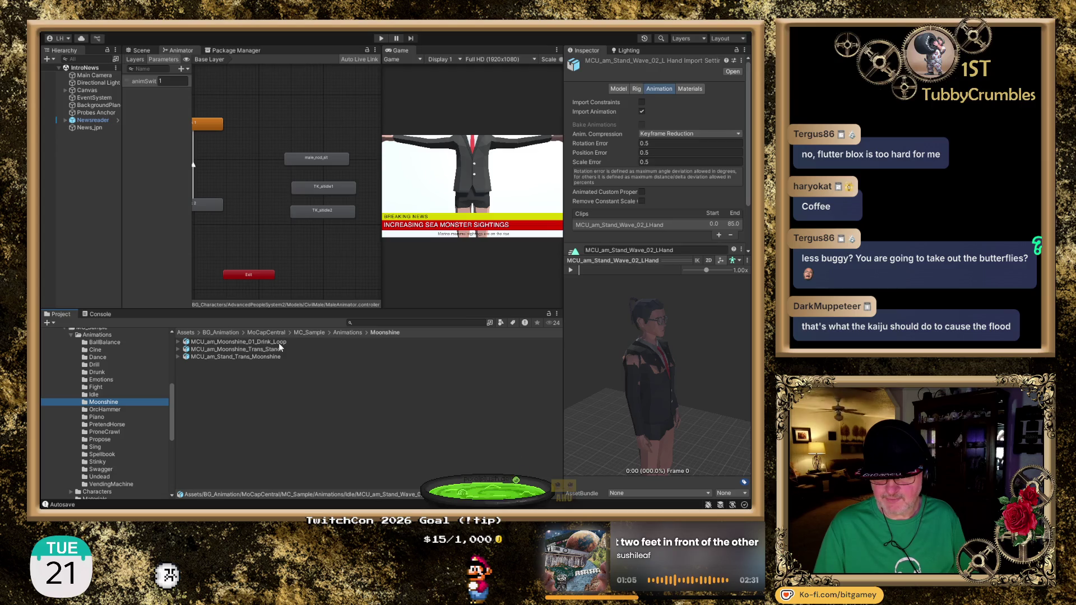
Step: Preview the MCU_am_CoconutsHold_Loco_Trot clip from the PretendHorse folder, orbiting to a front view
{"action": "left_click", "coordinate": [104, 410]}
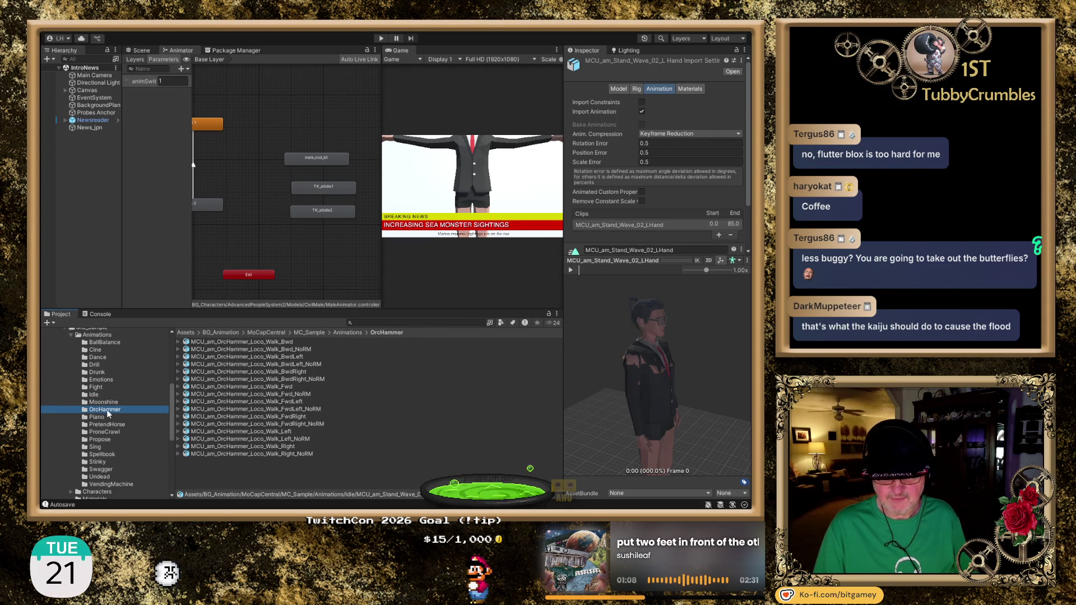
{"action": "left_click", "coordinate": [98, 418]}
{"action": "left_click", "coordinate": [122, 425]}
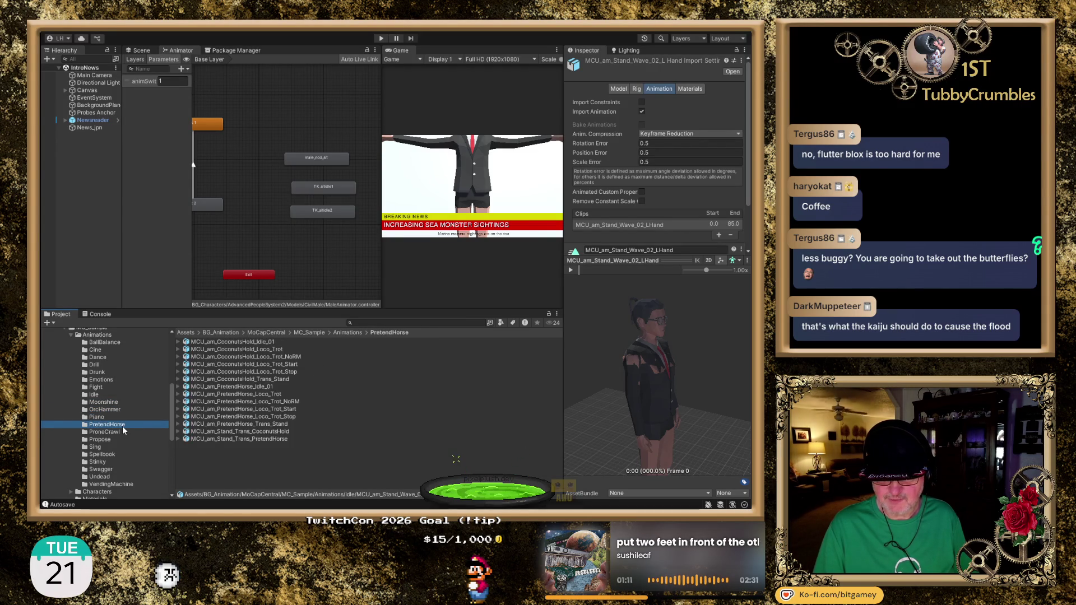
{"action": "left_click", "coordinate": [276, 349]}
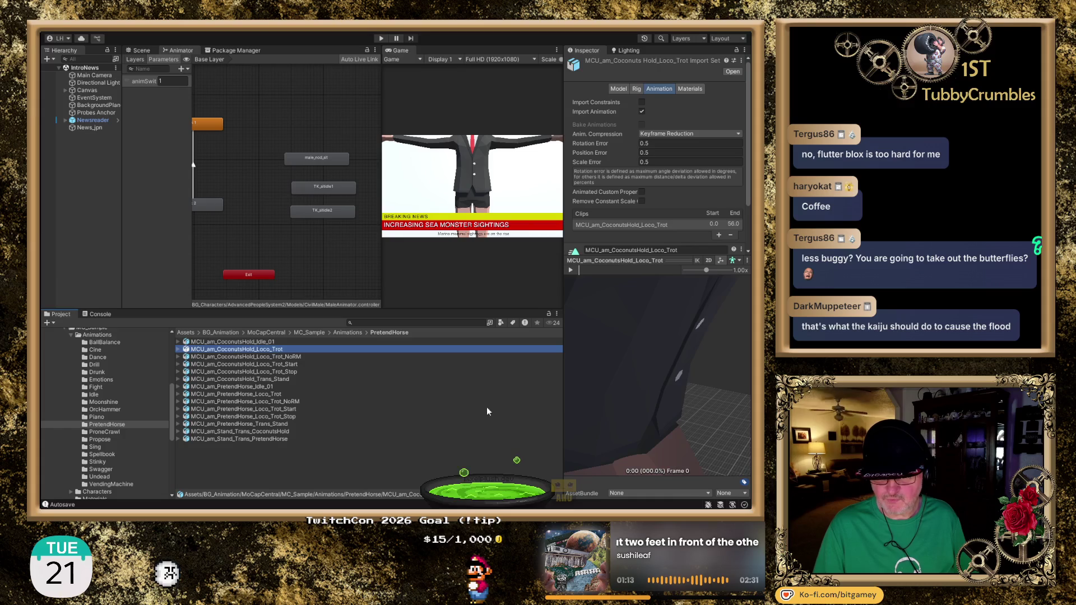
{"action": "scroll", "coordinate": [655, 372], "scroll_direction": "down", "scroll_amount": 5}
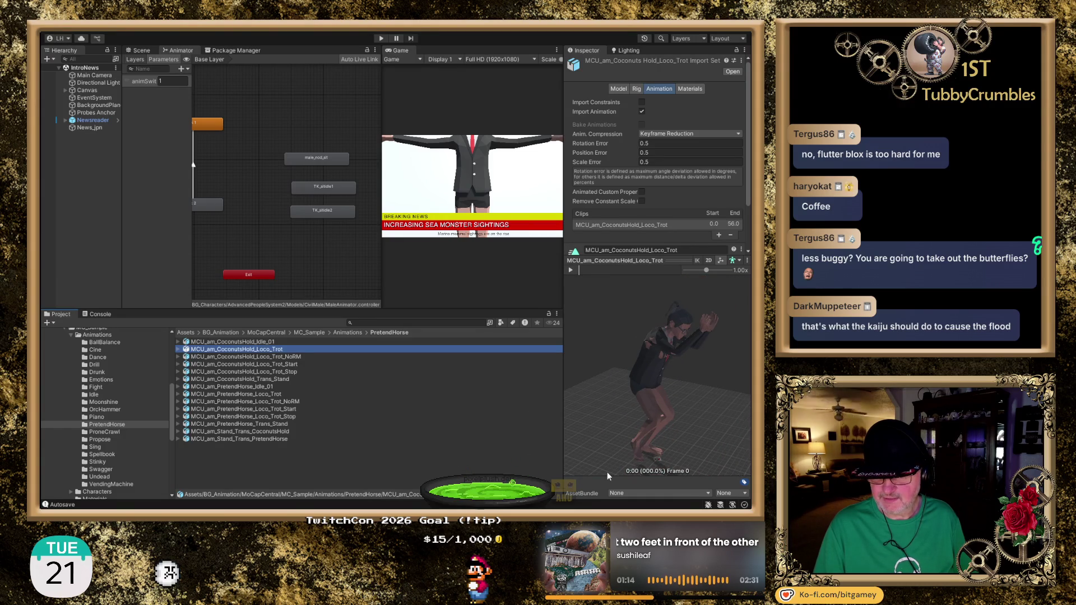
{"action": "left_click", "coordinate": [570, 271]}
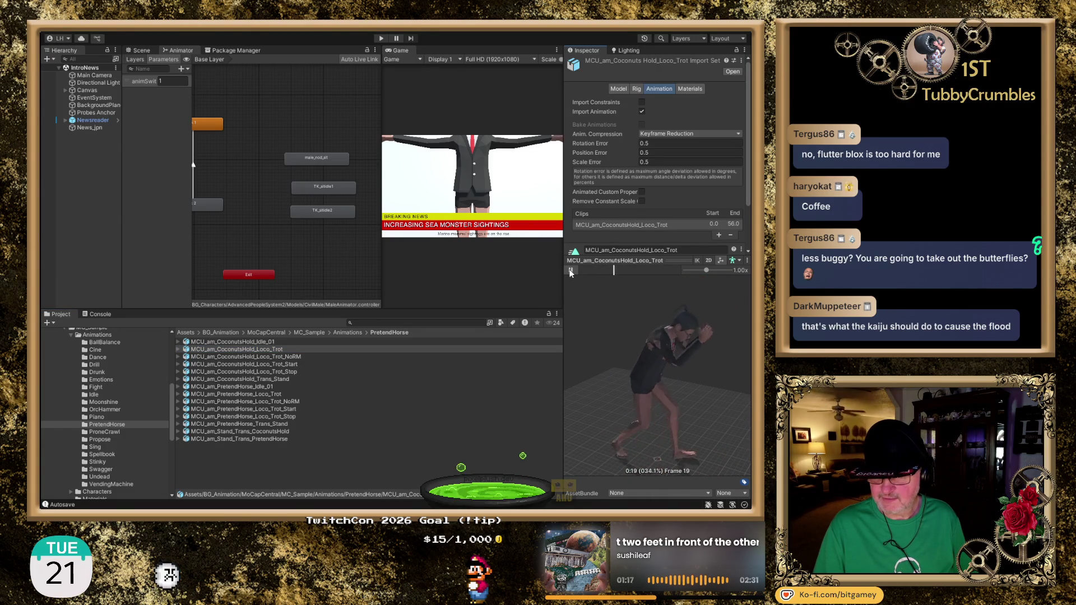
{"action": "left_click_drag", "start_coordinate": [626, 331], "coordinate": [591, 375]}
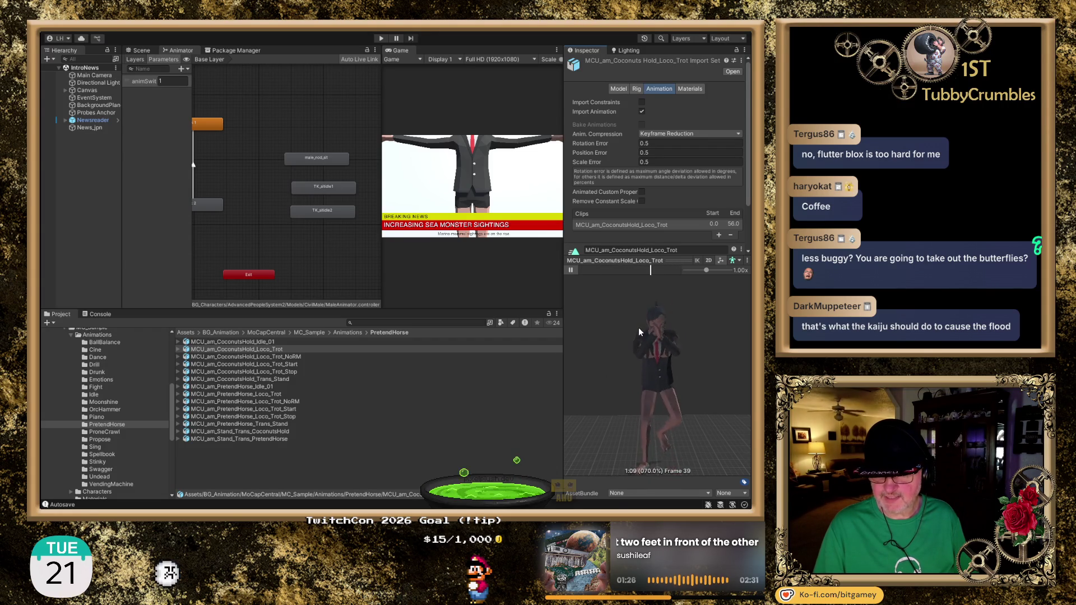
{"action": "left_click", "coordinate": [569, 270]}
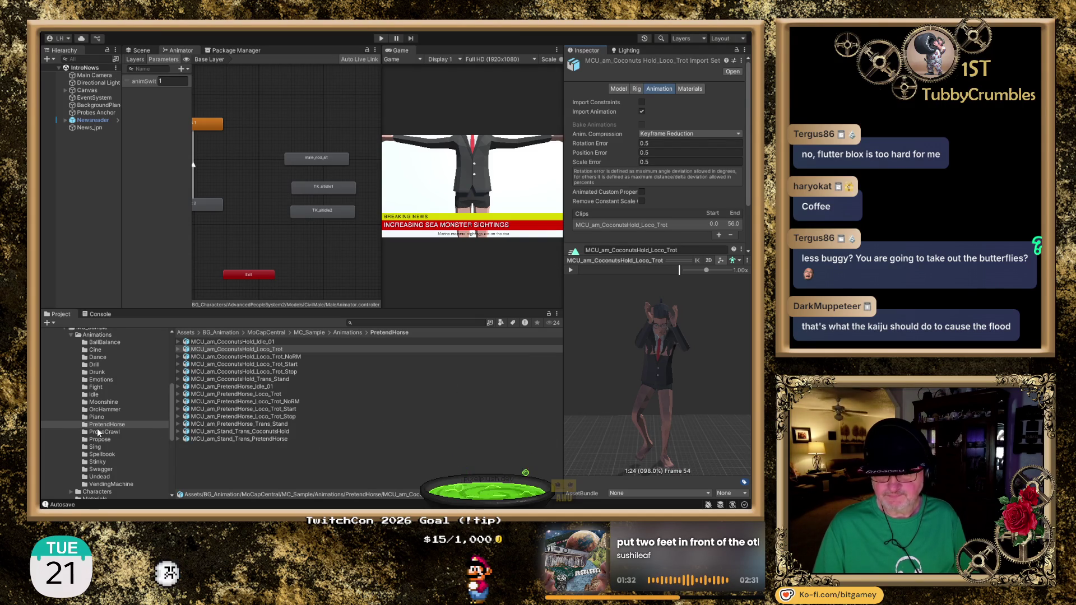
Step: Play the MCU_af_Stand_Sing_01 clip from the Sing folder, zooming the preview in and out
{"action": "left_click", "coordinate": [125, 433]}
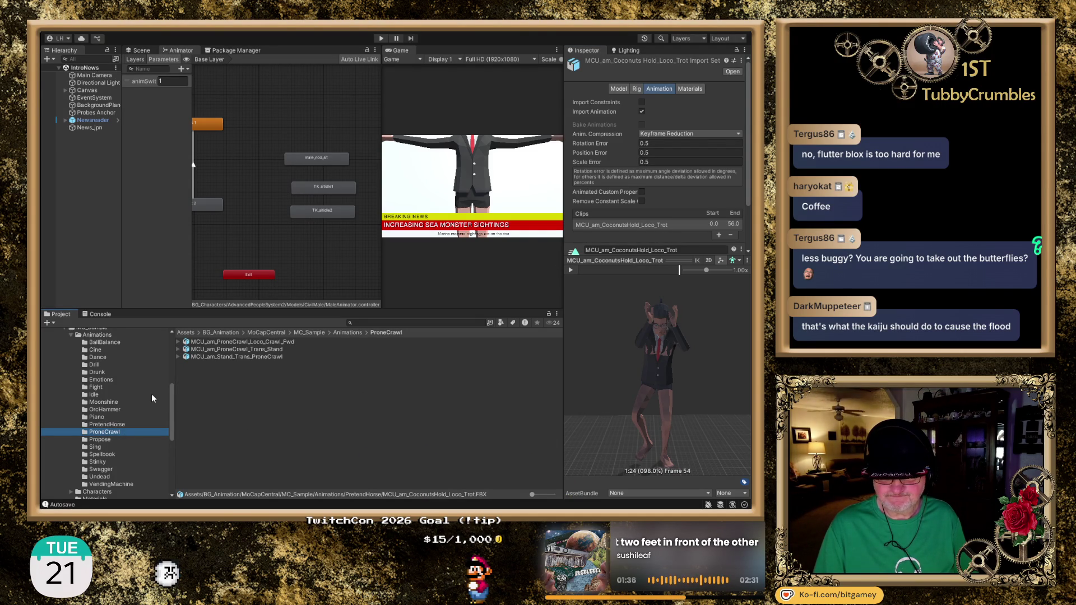
{"action": "scroll", "coordinate": [152, 396], "scroll_direction": "down", "scroll_amount": 2}
{"action": "left_click", "coordinate": [110, 412]}
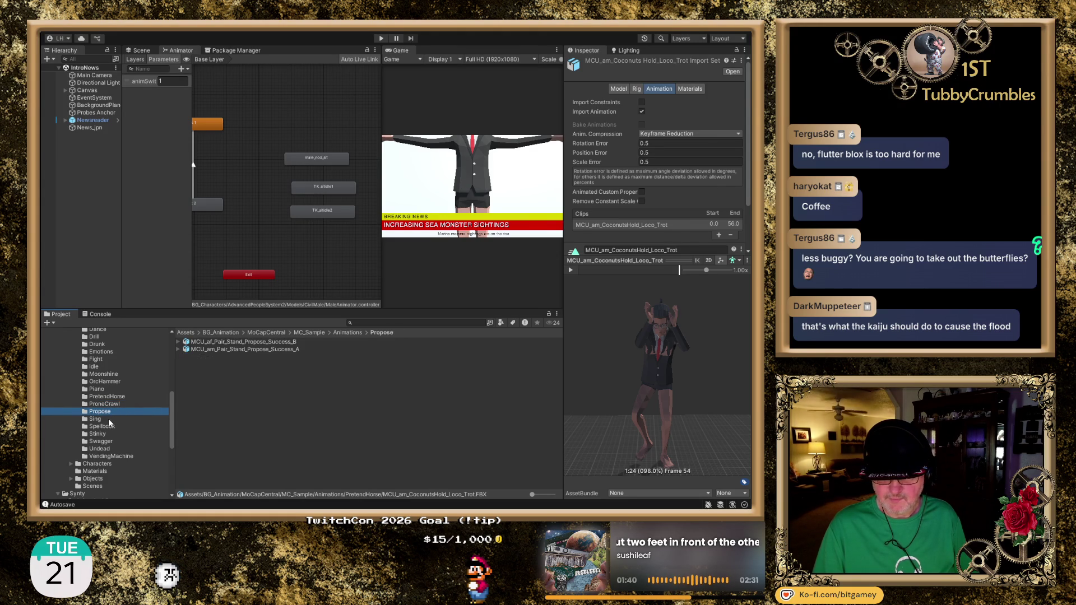
{"action": "left_click", "coordinate": [110, 419]}
{"action": "left_click", "coordinate": [221, 342]}
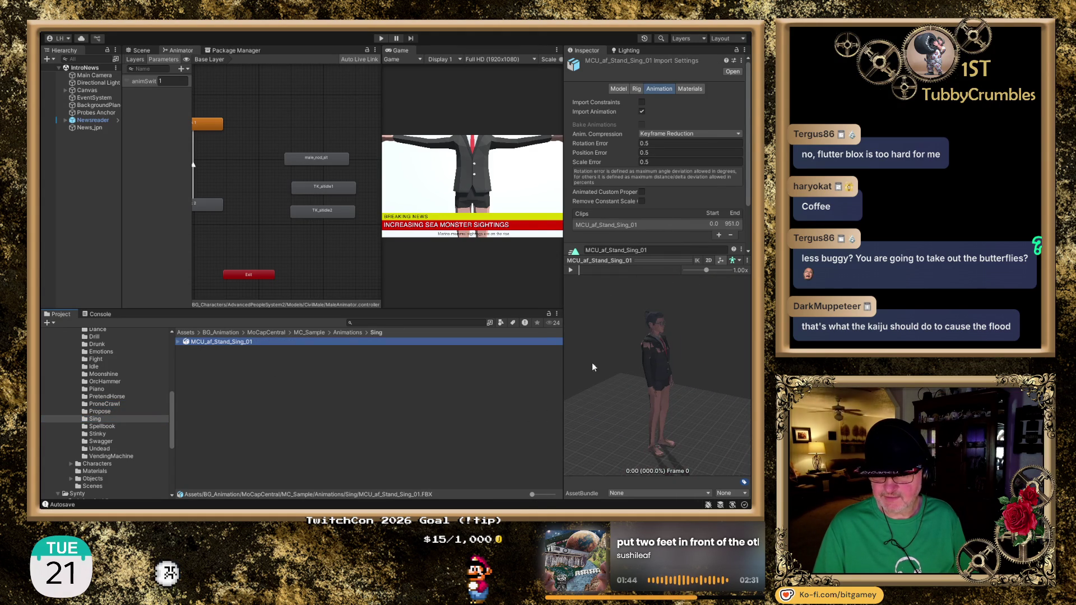
{"action": "left_click", "coordinate": [572, 270]}
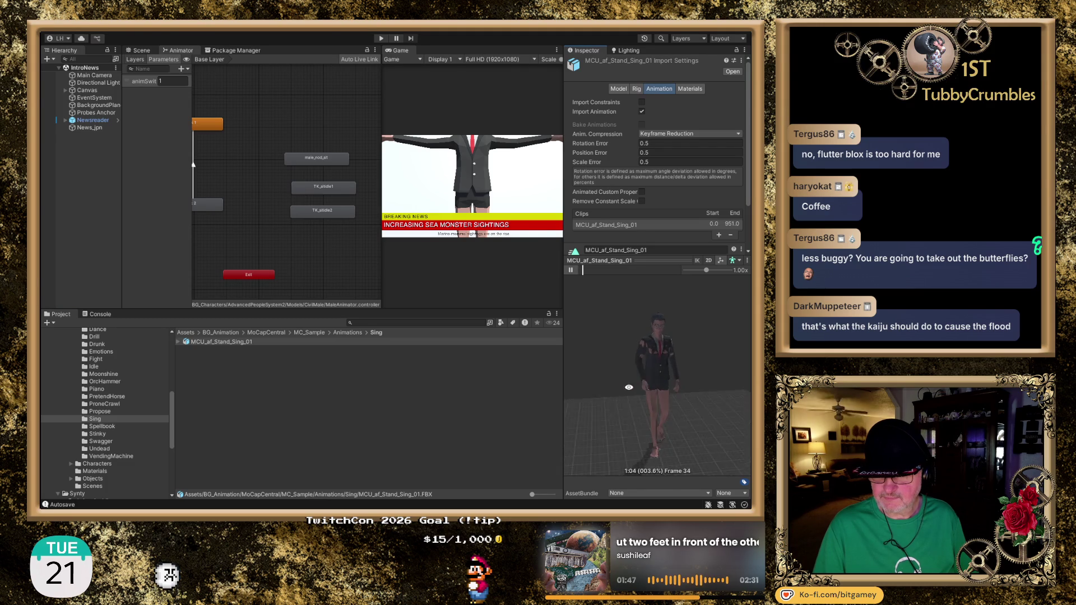
{"action": "scroll", "coordinate": [646, 390], "scroll_direction": "up", "scroll_amount": 5}
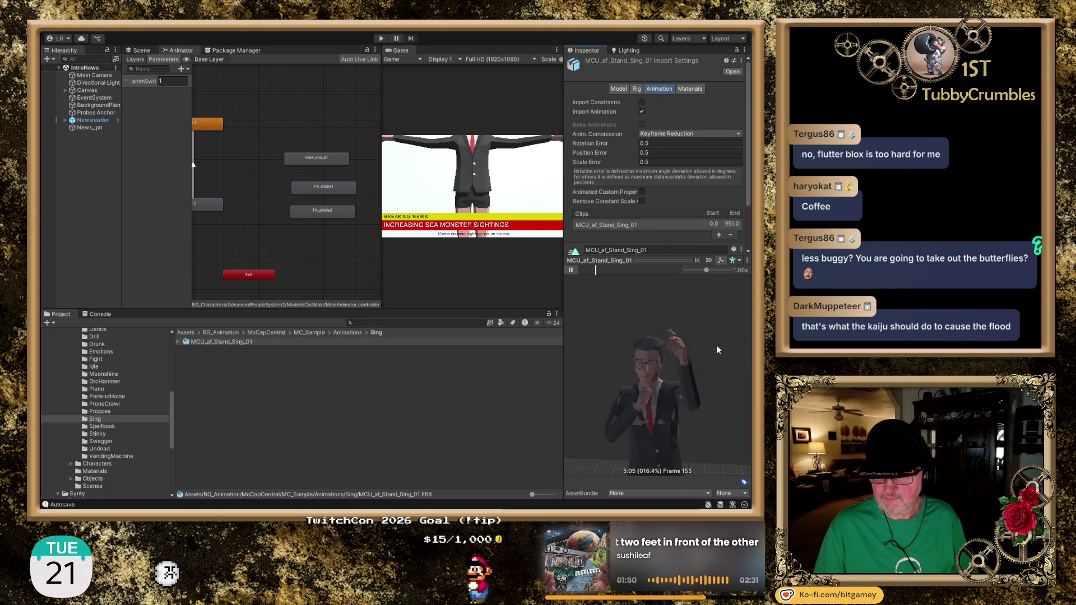
{"action": "scroll", "coordinate": [711, 364], "scroll_direction": "down", "scroll_amount": 5}
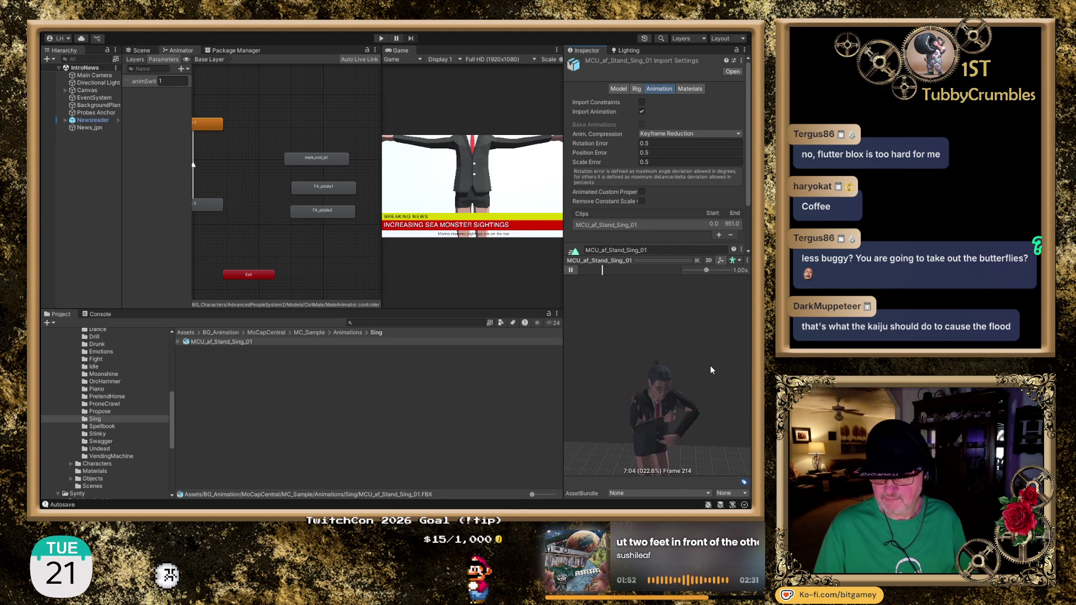
{"action": "scroll", "coordinate": [710, 352], "scroll_direction": "up", "scroll_amount": 2}
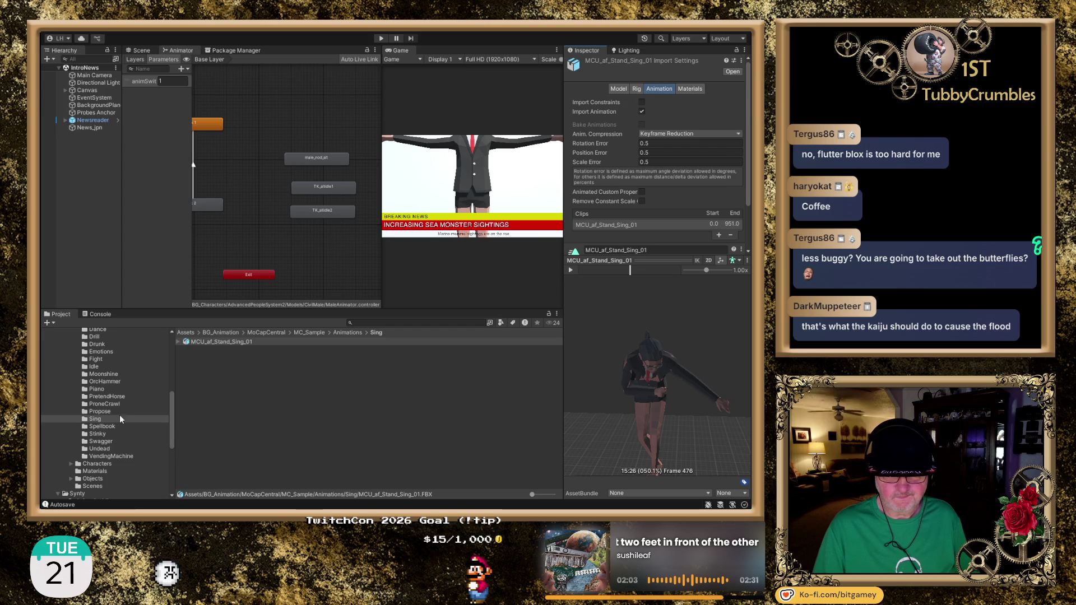
{"action": "left_click", "coordinate": [103, 427]}
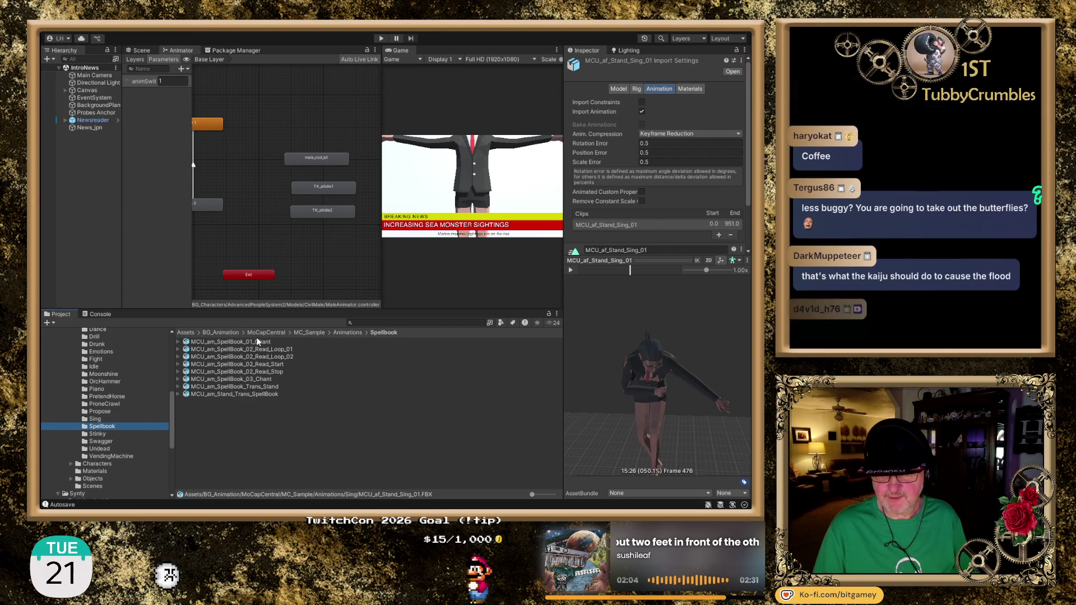
Step: Play and pause the MCU_am_SpellBook_01_Chant clip, turning the preview to face the character
{"action": "left_click", "coordinate": [235, 341]}
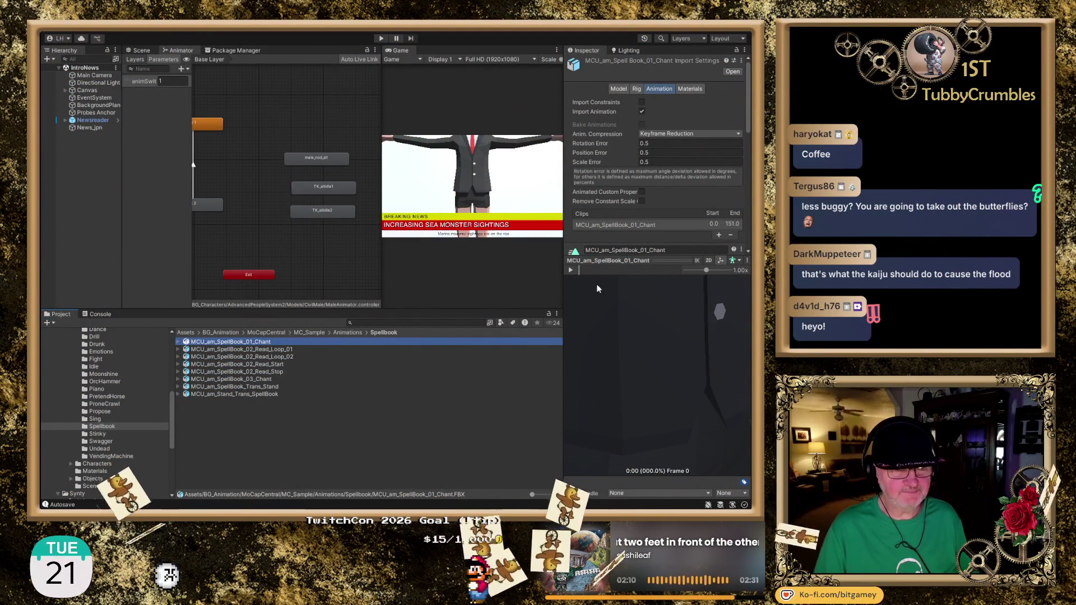
{"action": "left_click", "coordinate": [571, 271]}
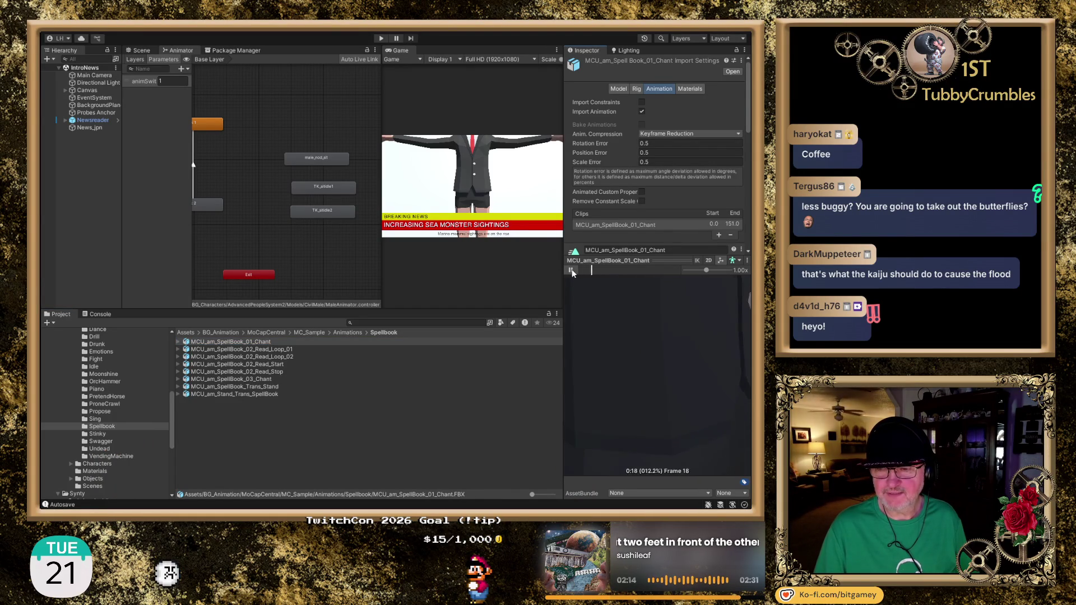
{"action": "scroll", "coordinate": [630, 349], "scroll_direction": "down", "scroll_amount": 5}
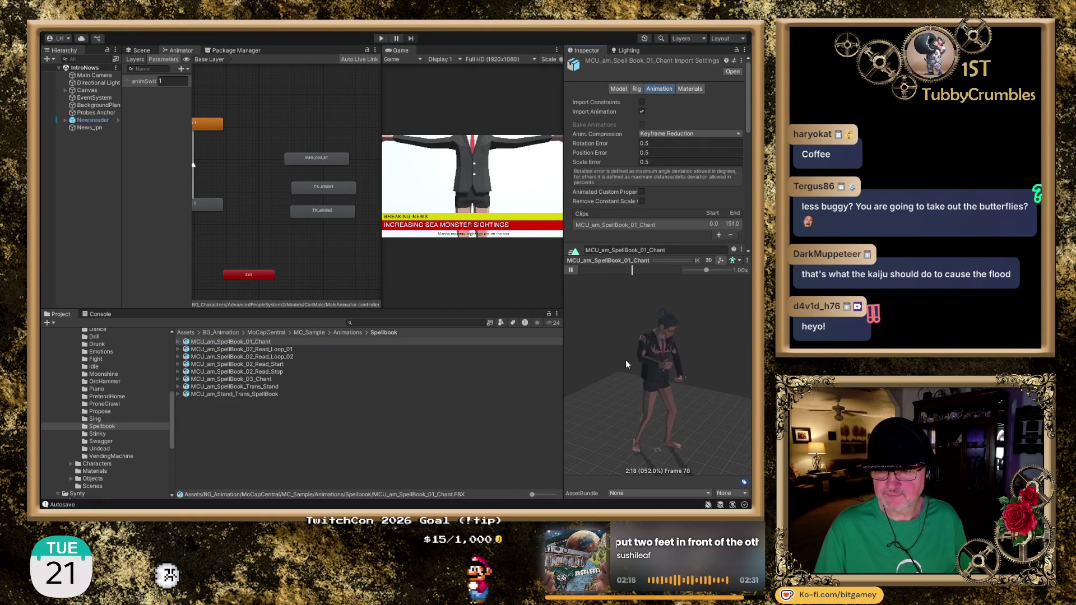
{"action": "left_click_drag", "start_coordinate": [690, 409], "coordinate": [644, 396]}
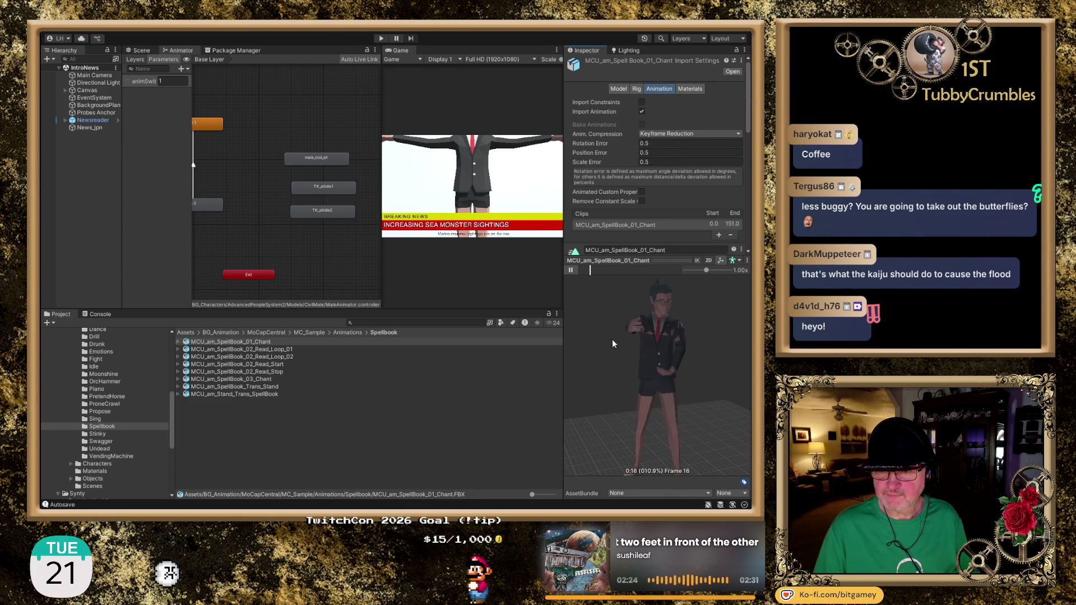
{"action": "left_click", "coordinate": [572, 271]}
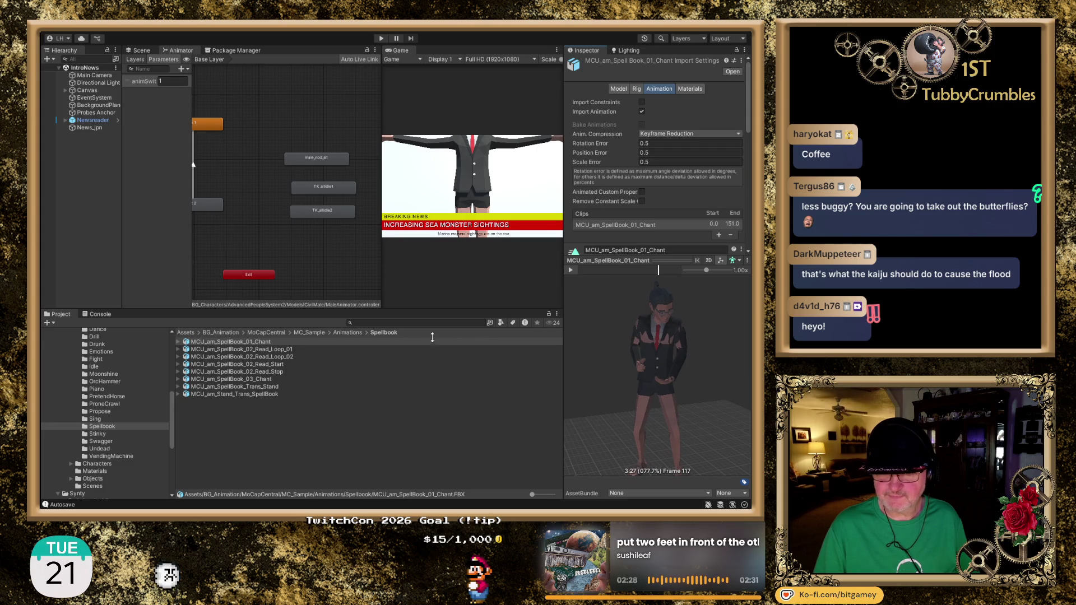
{"action": "left_click", "coordinate": [257, 349]}
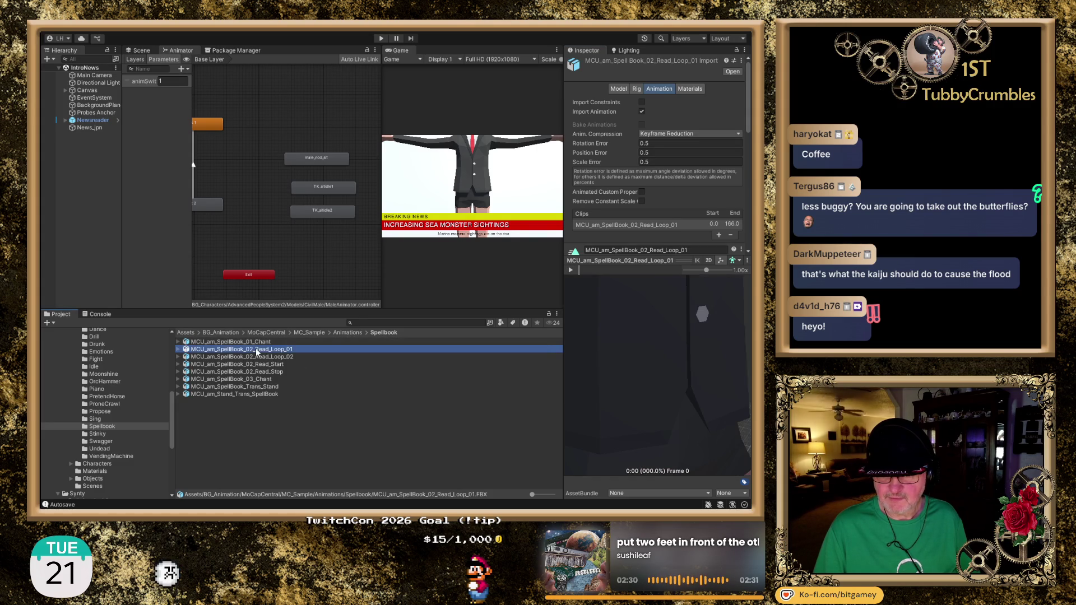
Step: Watch Read_Loop_01 and Read_Loop_02 play, orbiting and reframing the preview around the character
{"action": "mouse_move", "coordinate": [609, 355]}
{"action": "left_mouse_down"}
{"action": "mouse_move", "coordinate": [609, 377]}
{"action": "mouse_move", "coordinate": [581, 365]}
{"action": "left_mouse_up"}
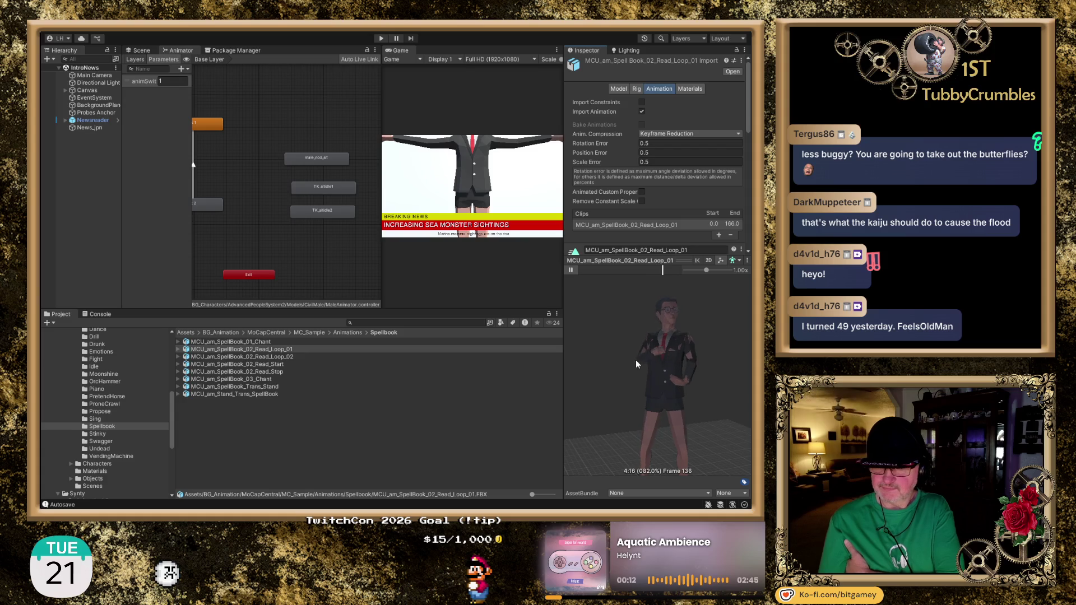
{"action": "scroll", "coordinate": [669, 348], "scroll_direction": "up", "scroll_amount": 2}
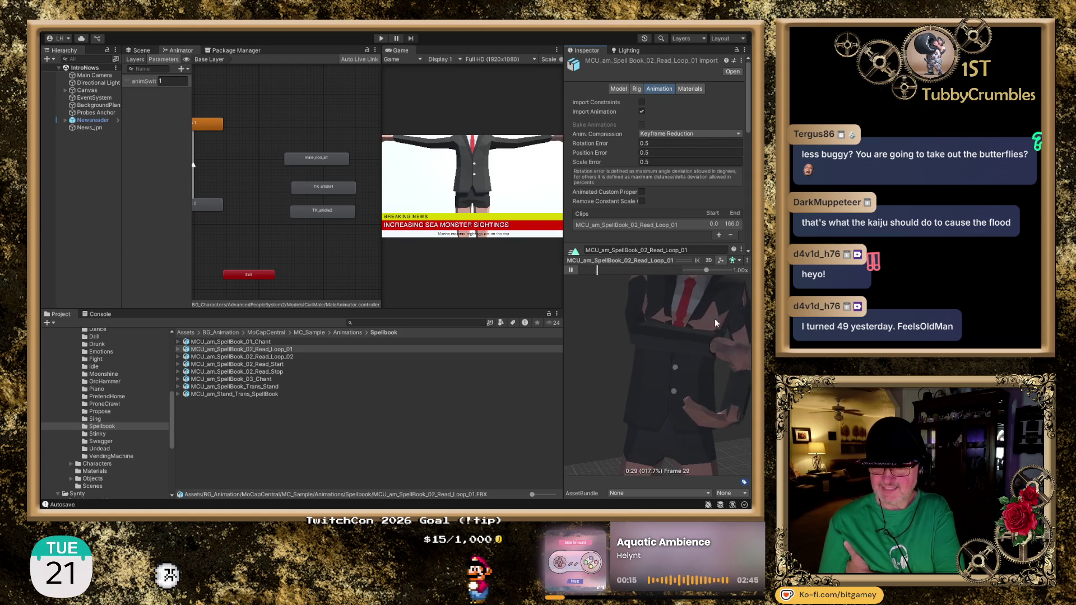
{"action": "left_click_drag", "start_coordinate": [690, 355], "coordinate": [702, 361]}
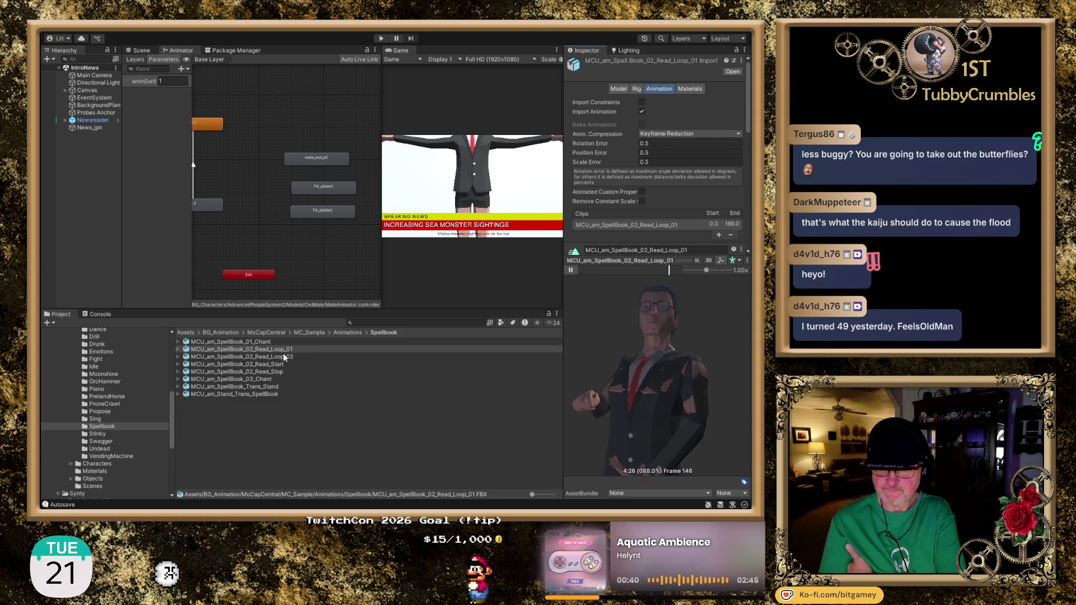
{"action": "left_click", "coordinate": [288, 357]}
{"action": "scroll", "coordinate": [639, 420], "scroll_direction": "down", "scroll_amount": 5}
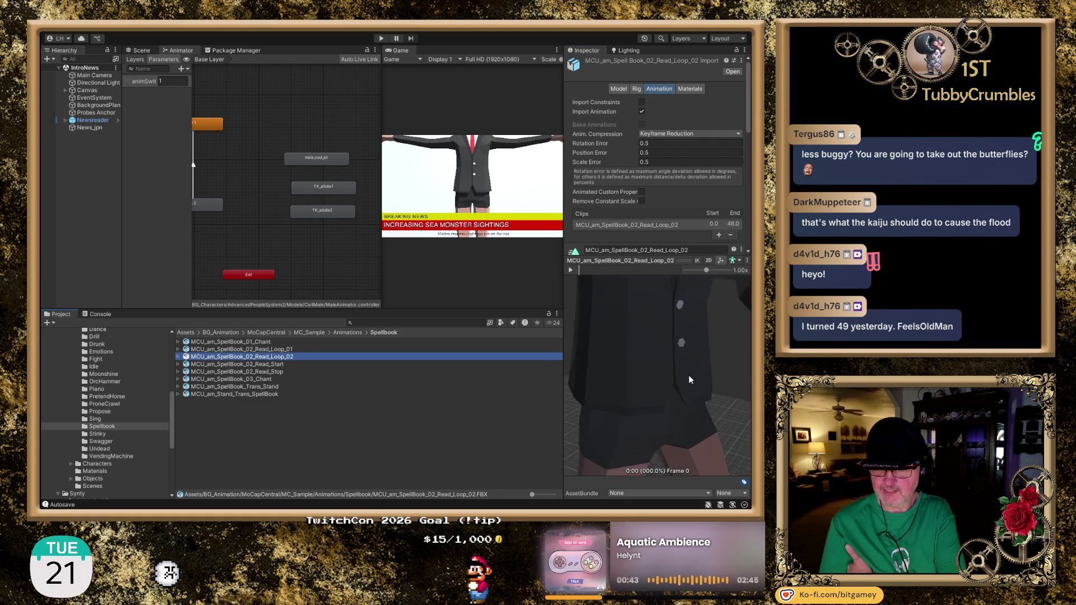
{"action": "left_click", "coordinate": [570, 270]}
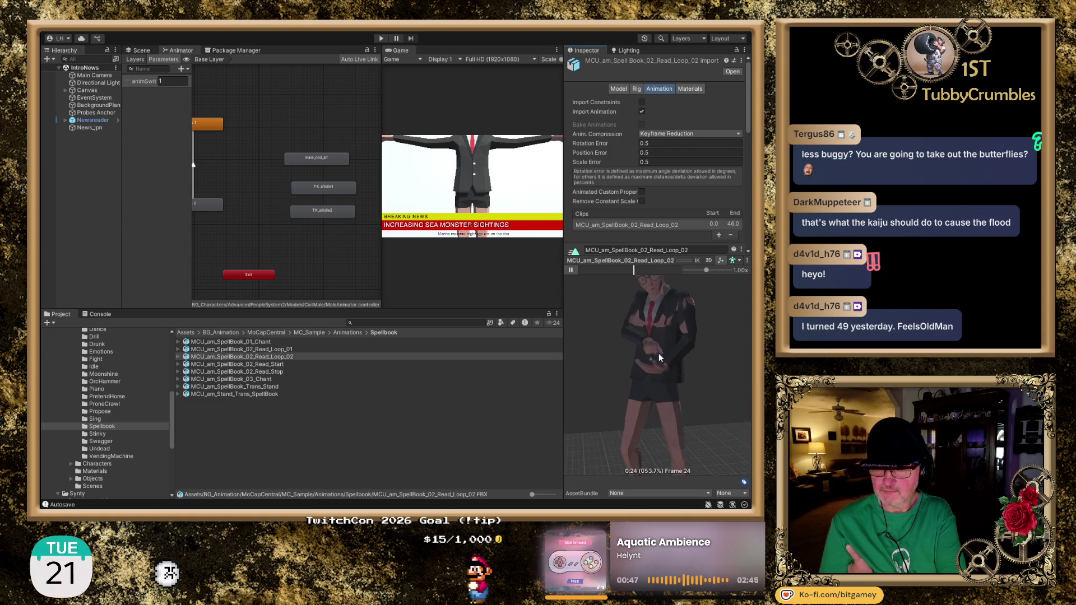
{"action": "left_click_drag", "start_coordinate": [700, 370], "coordinate": [729, 411]}
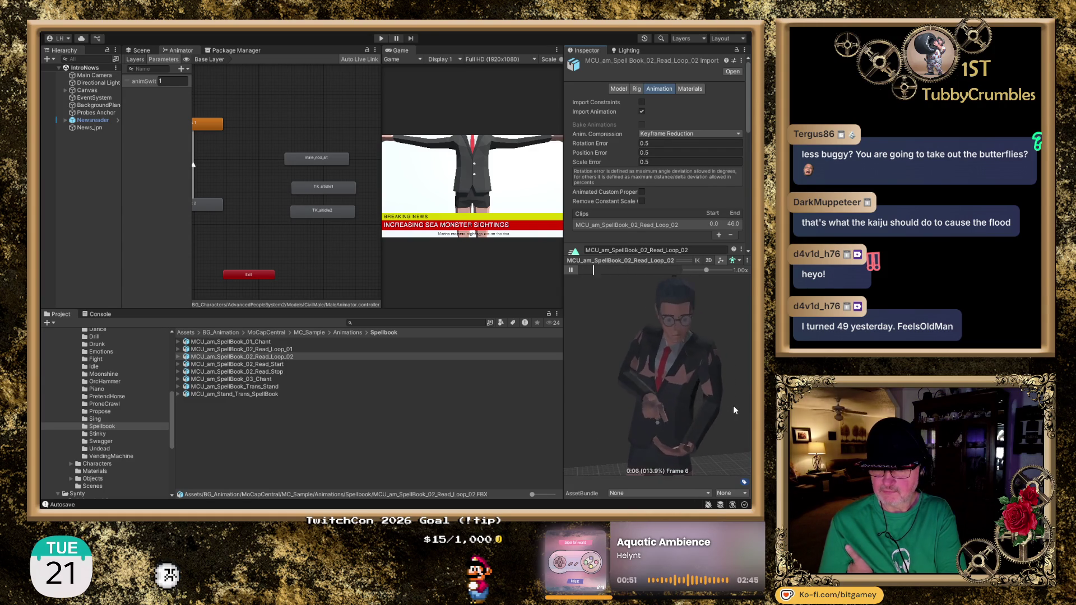
Step: Load MCU_am_SpellBook_02_Read_Start and play it in the orbited preview
{"action": "left_click", "coordinate": [261, 366]}
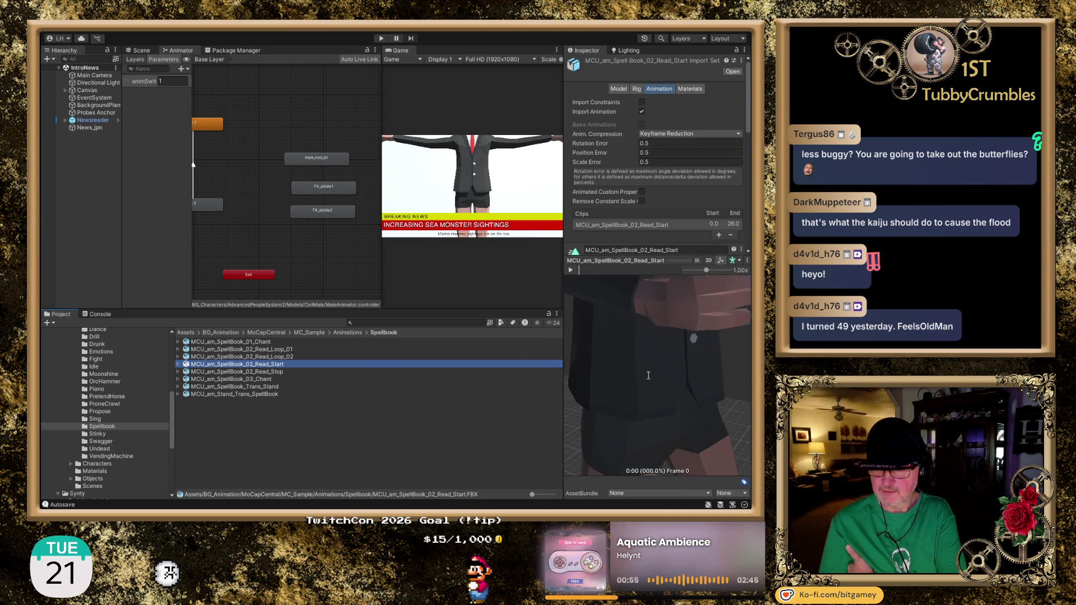
{"action": "left_click_drag", "start_coordinate": [696, 401], "coordinate": [617, 305]}
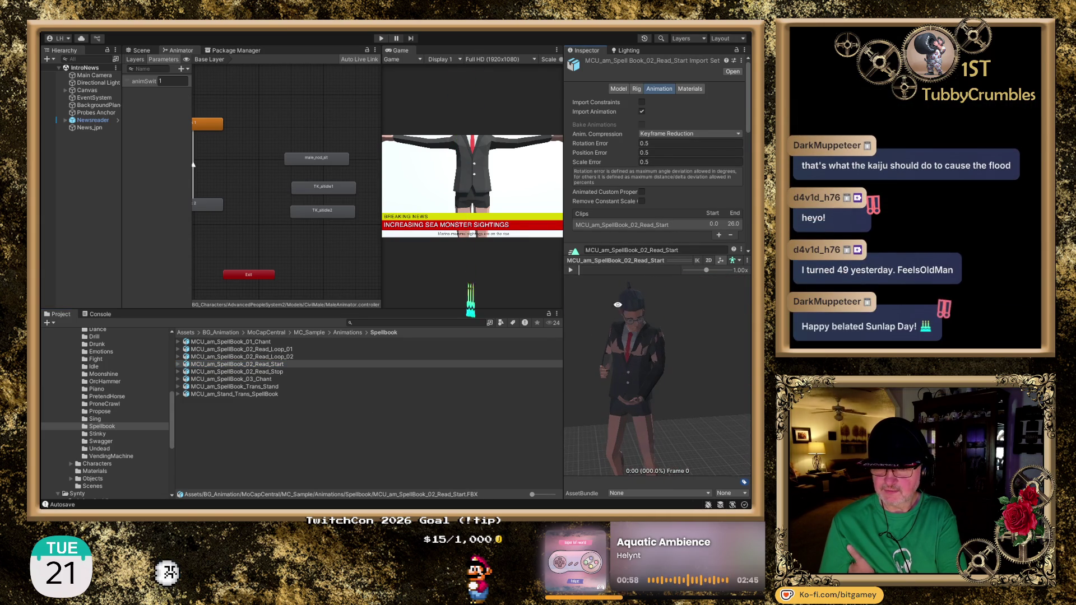
{"action": "left_click", "coordinate": [571, 270]}
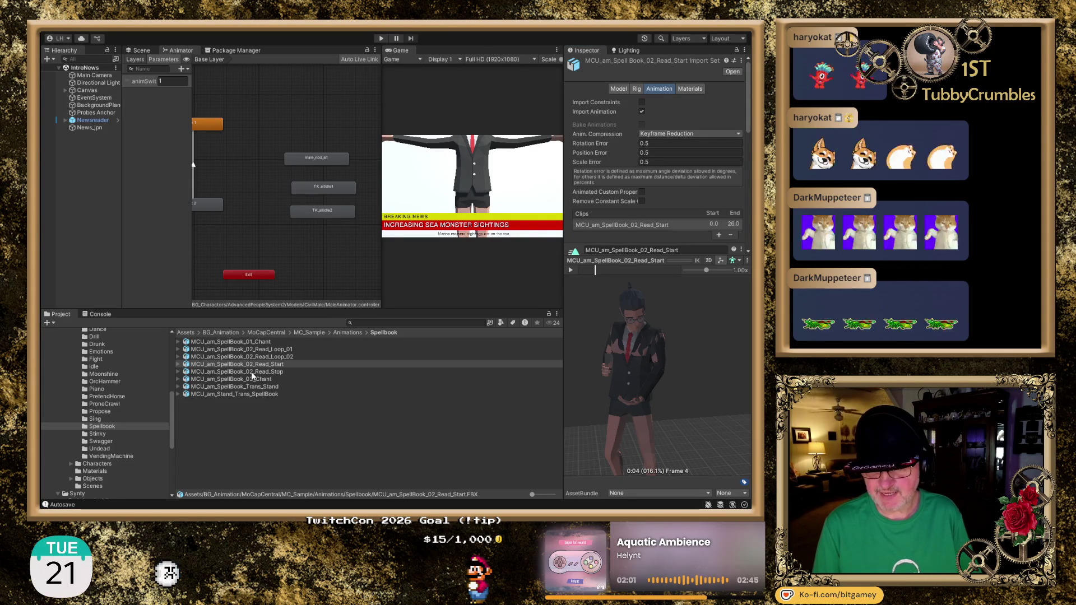
Step: Select the SpellBook_03_Chant clip in the Project list
{"action": "left_click", "coordinate": [264, 380]}
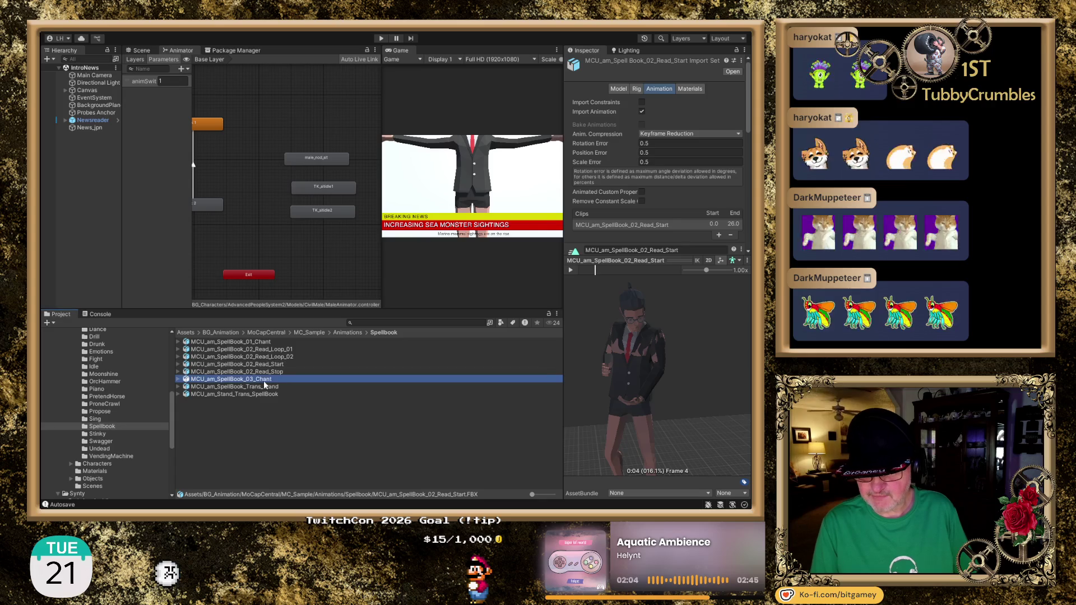
Step: Play the 03_Chant, Trans_Stand and Stand_Trans_SpellBook clips in turn, then return to Read_Loop_01
{"action": "scroll", "coordinate": [670, 331], "scroll_direction": "down", "scroll_amount": 5}
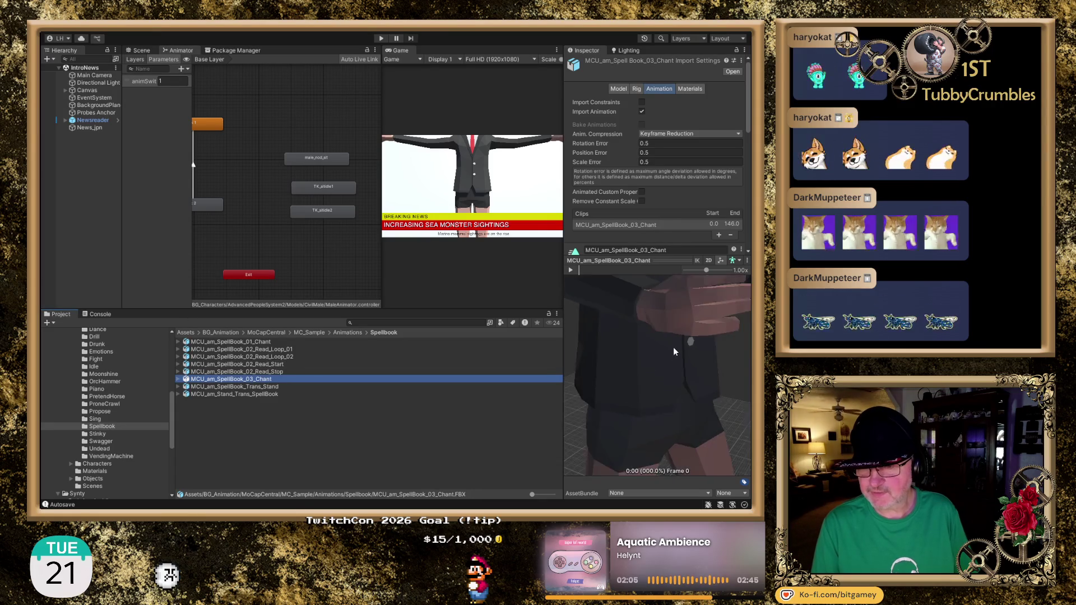
{"action": "left_click", "coordinate": [573, 270]}
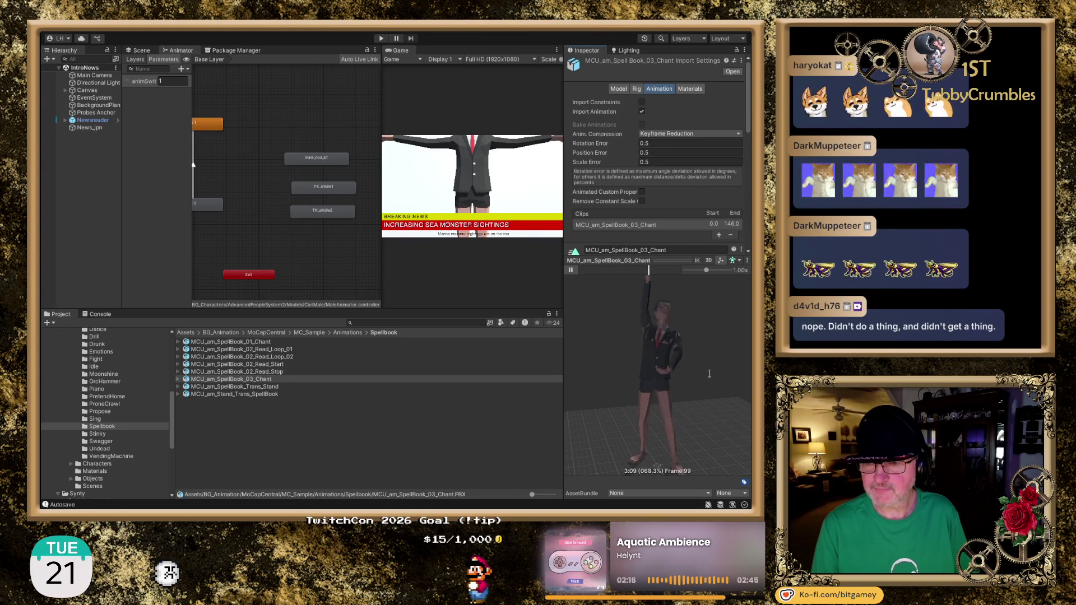
{"action": "left_click", "coordinate": [260, 387]}
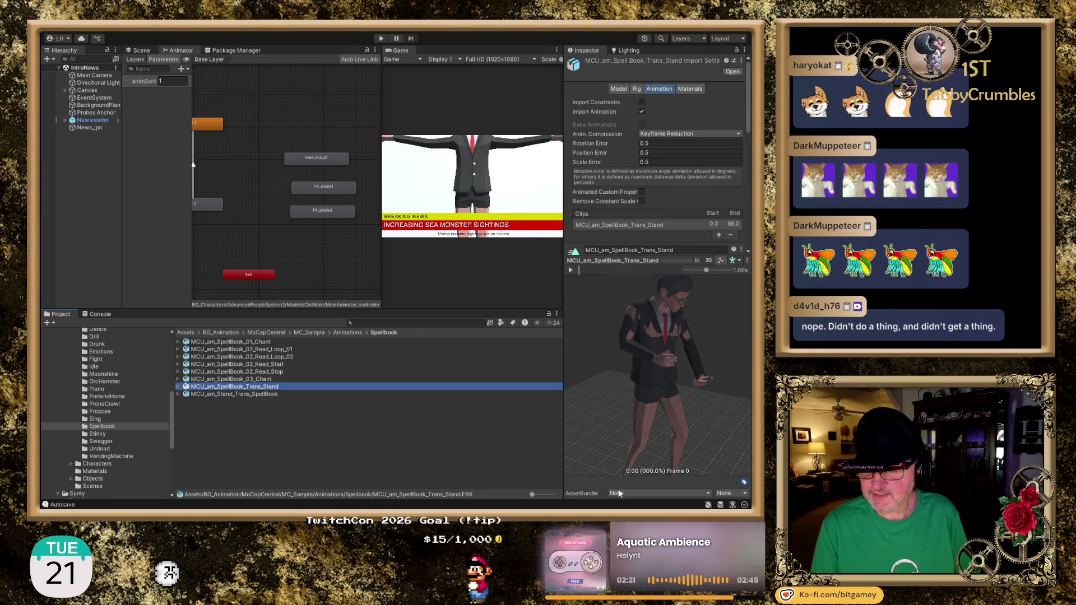
{"action": "left_click", "coordinate": [567, 270]}
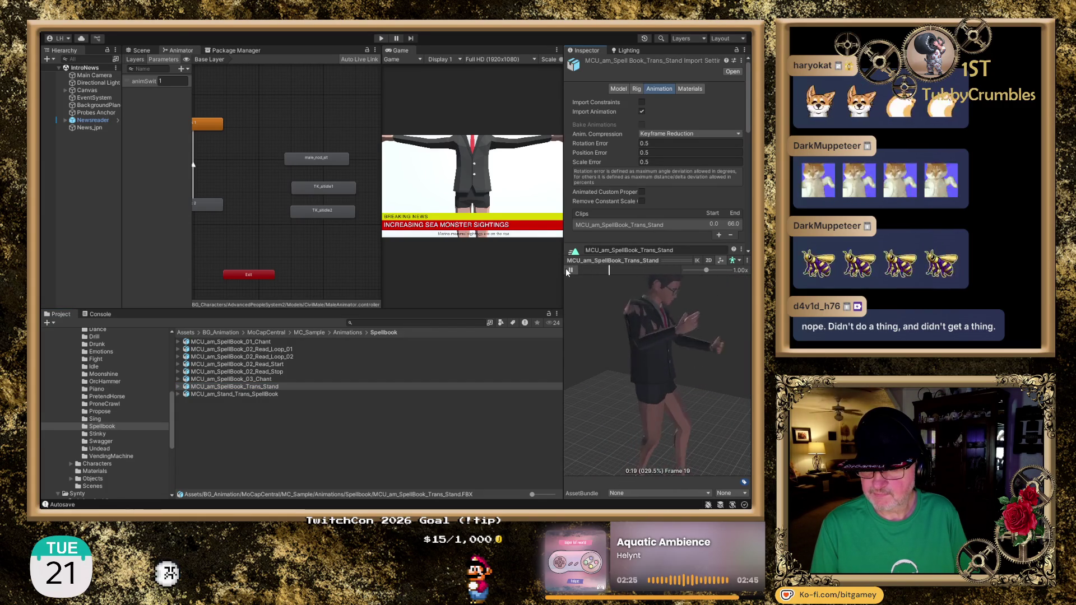
{"action": "left_click", "coordinate": [264, 394]}
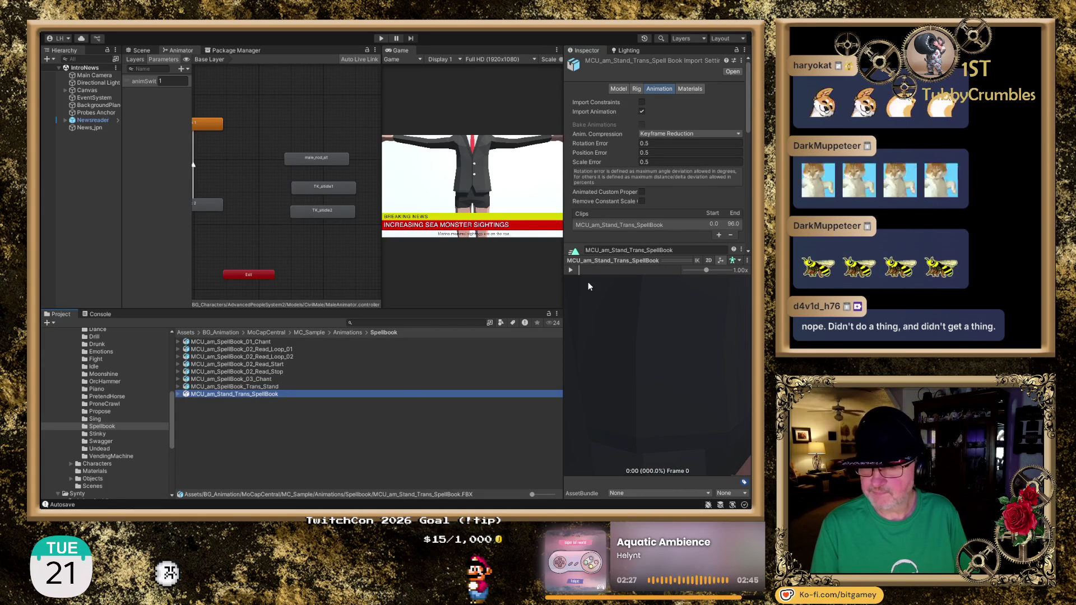
{"action": "left_click", "coordinate": [571, 270]}
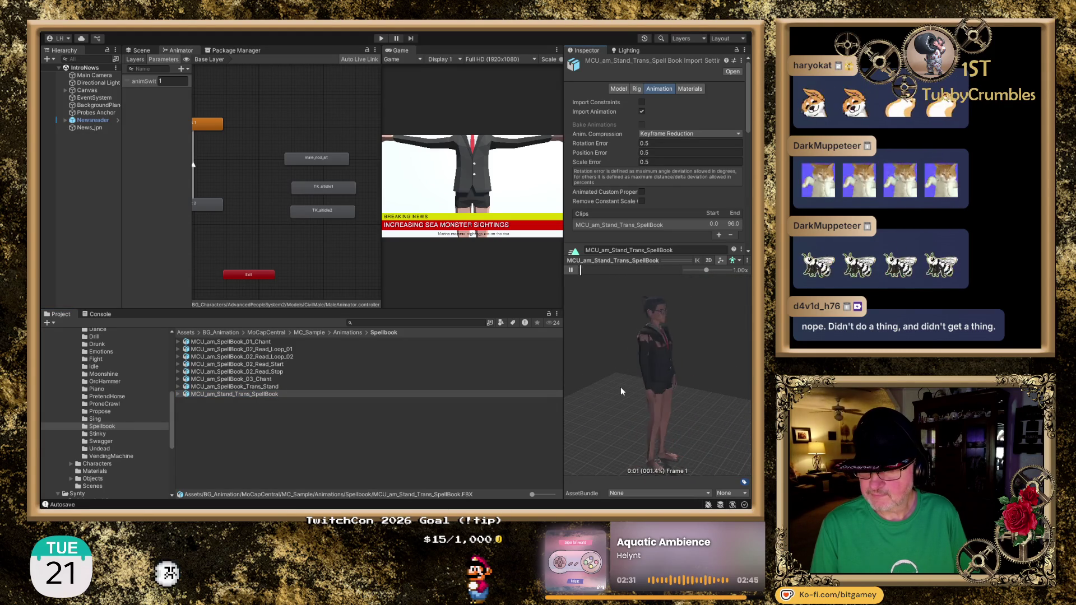
{"action": "left_click", "coordinate": [570, 270]}
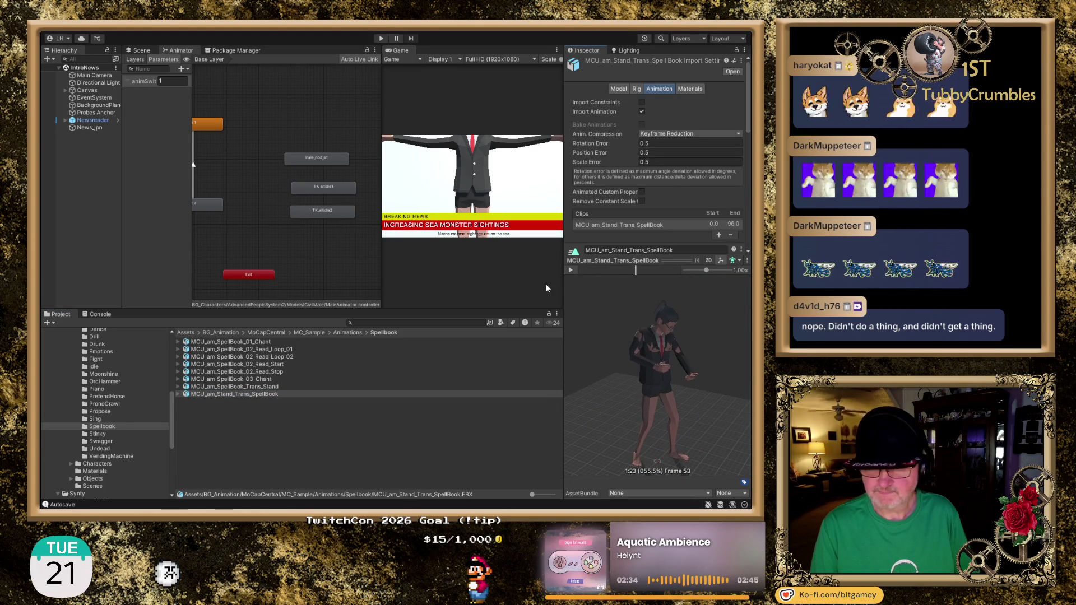
{"action": "left_click", "coordinate": [279, 349]}
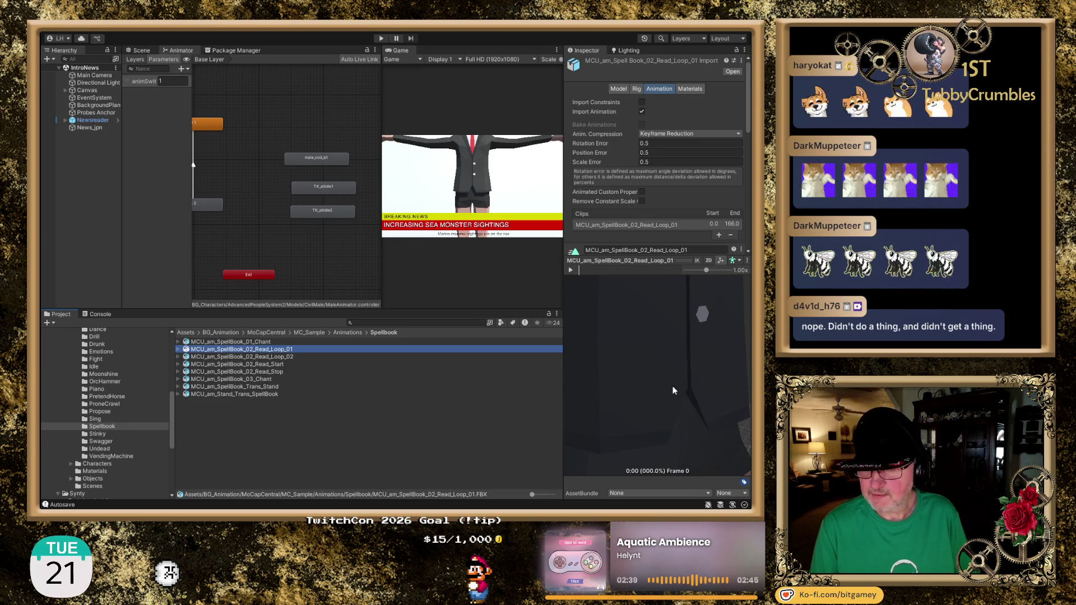
Step: Play the Read_Start clip in the orbited preview and pause it at frame 22
{"action": "left_click_drag", "start_coordinate": [682, 385], "coordinate": [627, 377]}
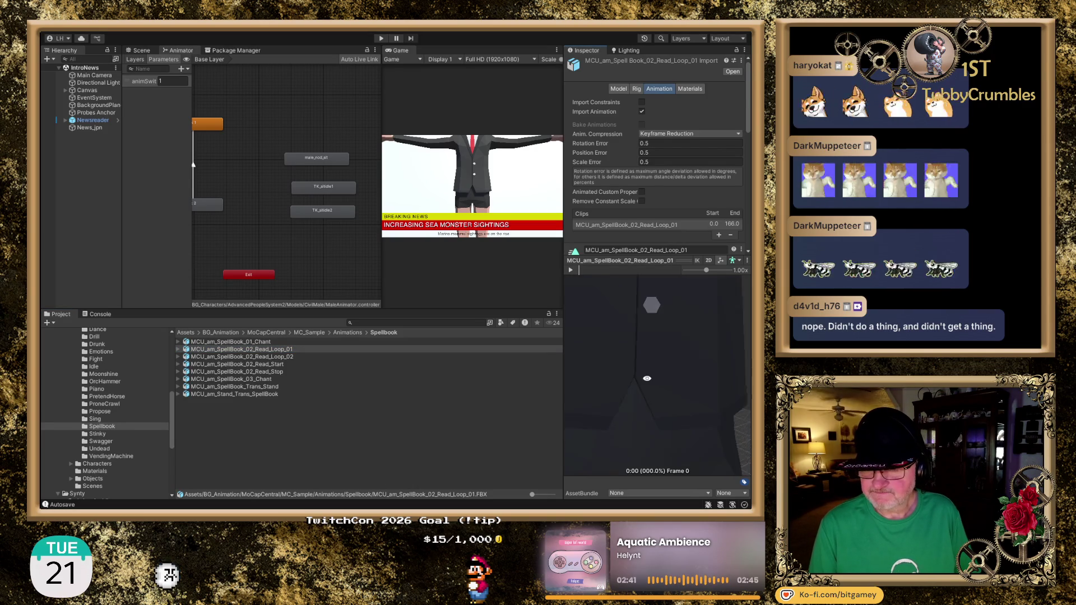
{"action": "scroll", "coordinate": [652, 361], "scroll_direction": "down", "scroll_amount": 5}
{"action": "scroll", "coordinate": [652, 365], "scroll_direction": "down", "scroll_amount": 4}
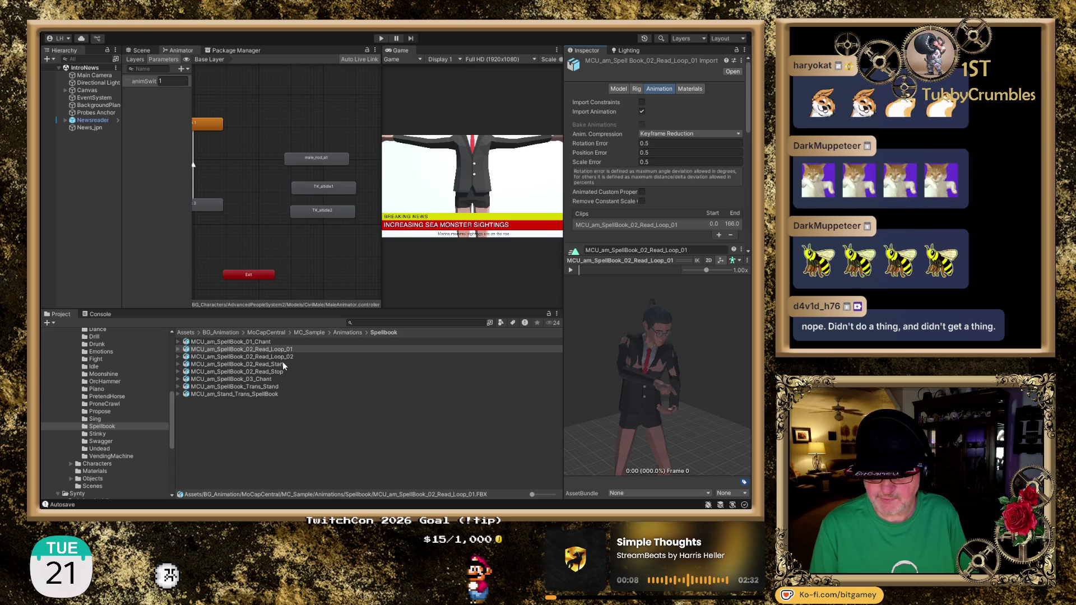
{"action": "left_click", "coordinate": [282, 364]}
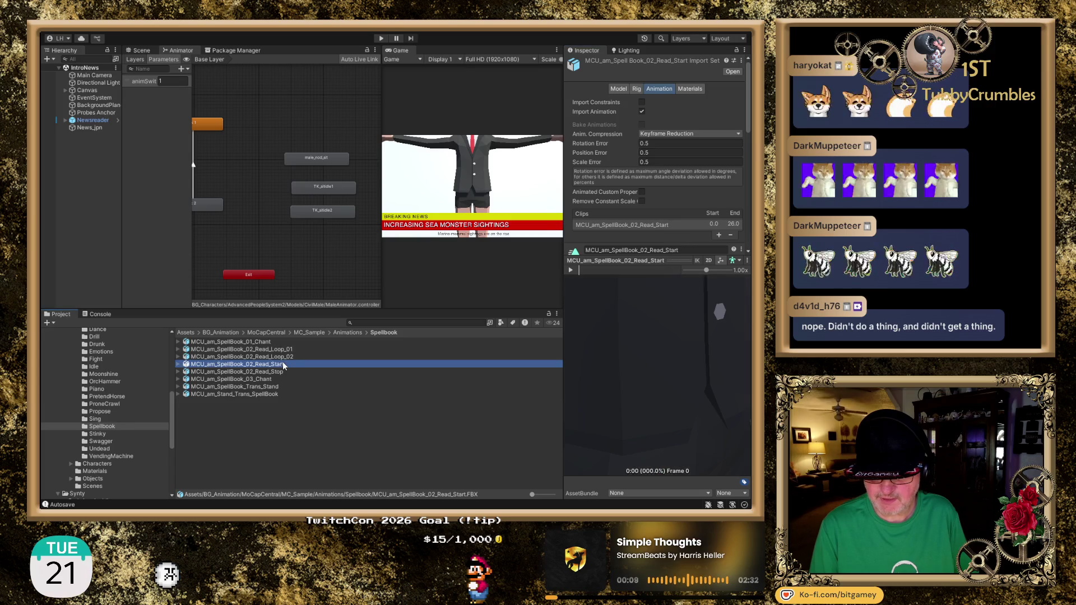
{"action": "scroll", "coordinate": [587, 371], "scroll_direction": "down", "scroll_amount": 10}
{"action": "left_click", "coordinate": [571, 271]}
{"action": "left_click", "coordinate": [571, 271]}
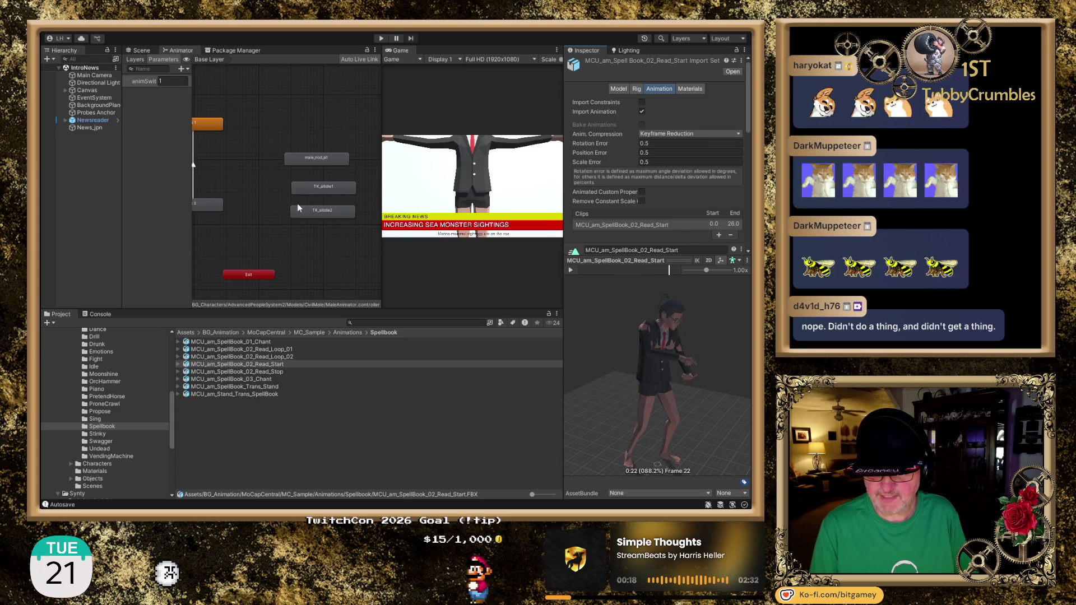
{"action": "scroll", "coordinate": [301, 221], "scroll_direction": "down", "scroll_amount": 5}
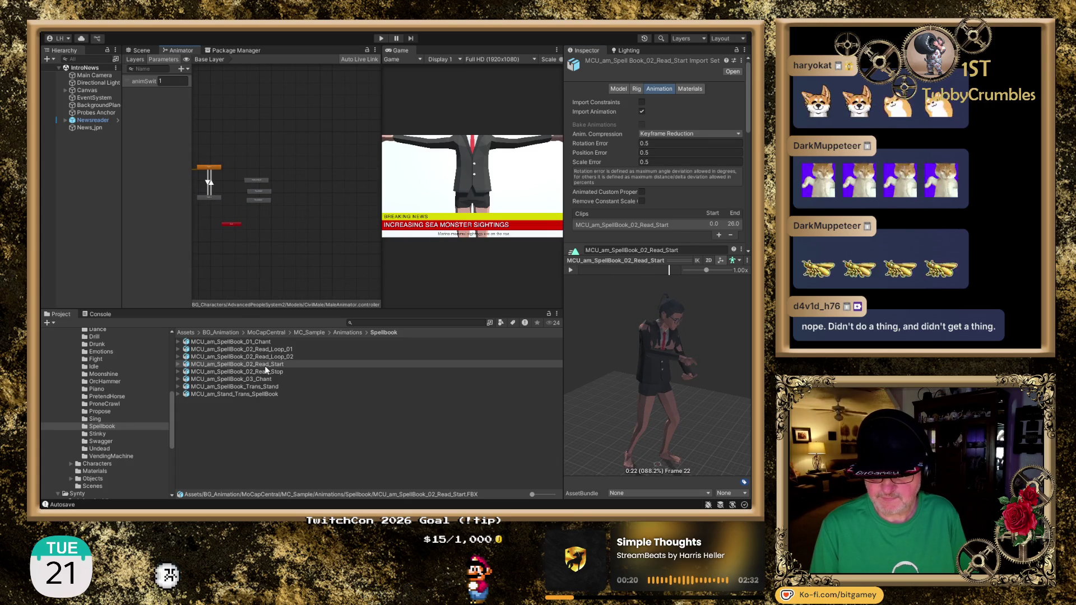
Step: Add Read_Start, Read_Loop_01, Read_Loop_02 and Read_Stop as states stacked in the Animator graph
{"action": "left_click_drag", "start_coordinate": [265, 367], "coordinate": [283, 250]}
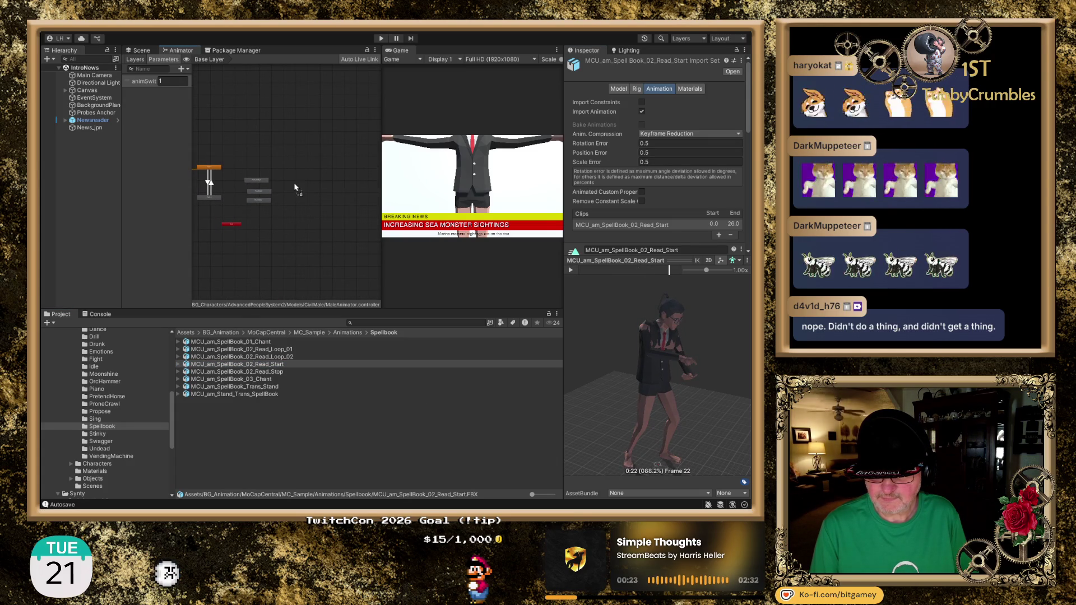
{"action": "scroll", "coordinate": [308, 226], "scroll_direction": "up", "scroll_amount": 5}
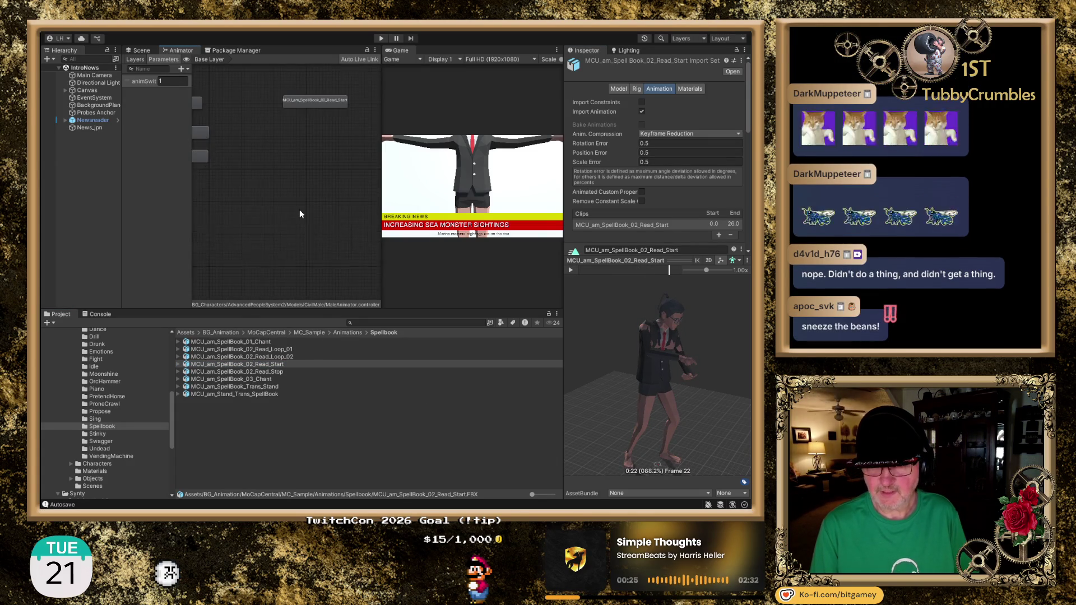
{"action": "left_click_drag", "start_coordinate": [350, 158], "coordinate": [323, 215]}
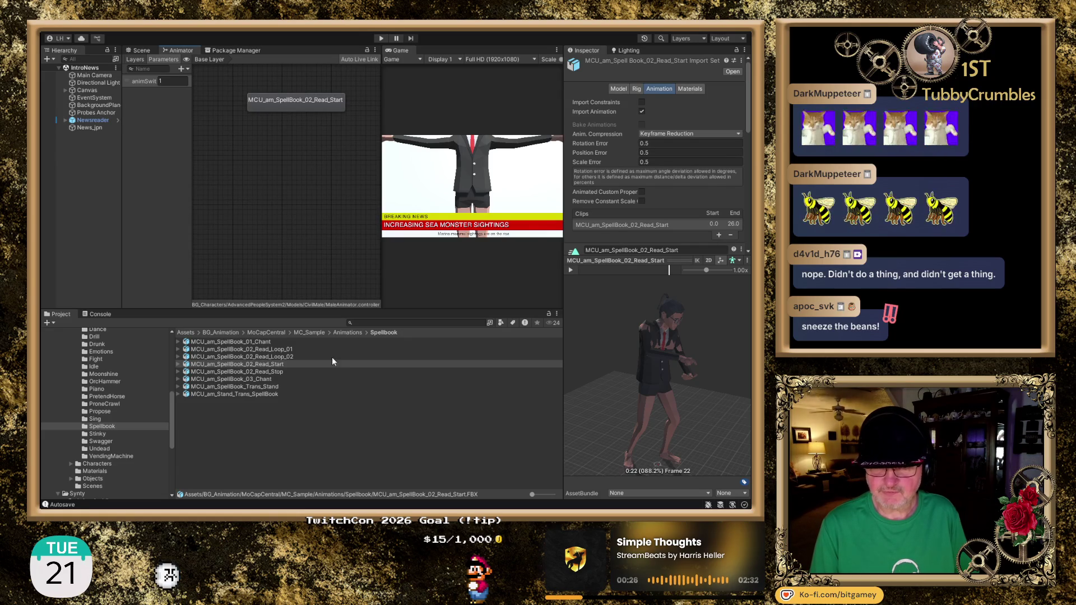
{"action": "mouse_move", "coordinate": [281, 351]}
{"action": "left_mouse_down"}
{"action": "mouse_move", "coordinate": [287, 146]}
{"action": "mouse_move", "coordinate": [267, 133]}
{"action": "left_mouse_up"}
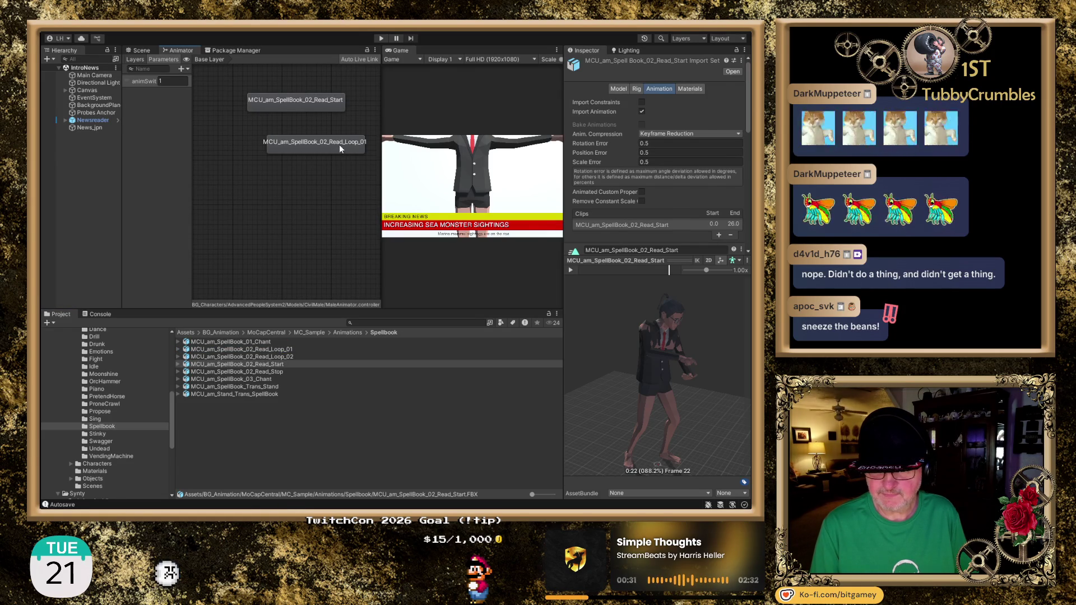
{"action": "left_click_drag", "start_coordinate": [340, 147], "coordinate": [323, 145]}
{"action": "mouse_move", "coordinate": [276, 354]}
{"action": "left_mouse_down"}
{"action": "mouse_move", "coordinate": [287, 258]}
{"action": "mouse_move", "coordinate": [263, 182]}
{"action": "left_mouse_up"}
{"action": "left_click_drag", "start_coordinate": [324, 200], "coordinate": [307, 192]}
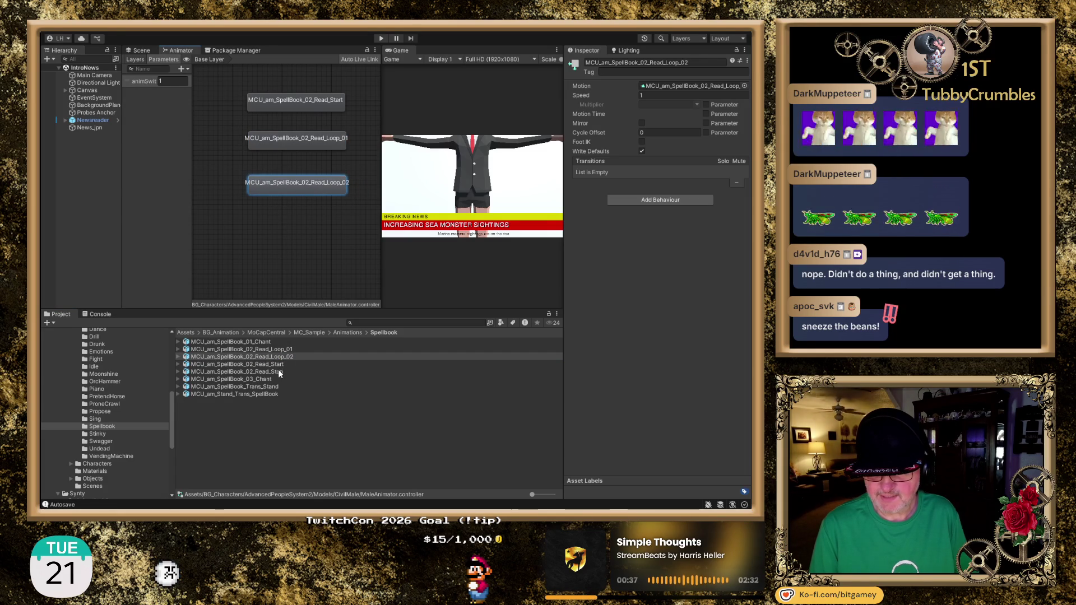
{"action": "left_click_drag", "start_coordinate": [278, 369], "coordinate": [277, 260]}
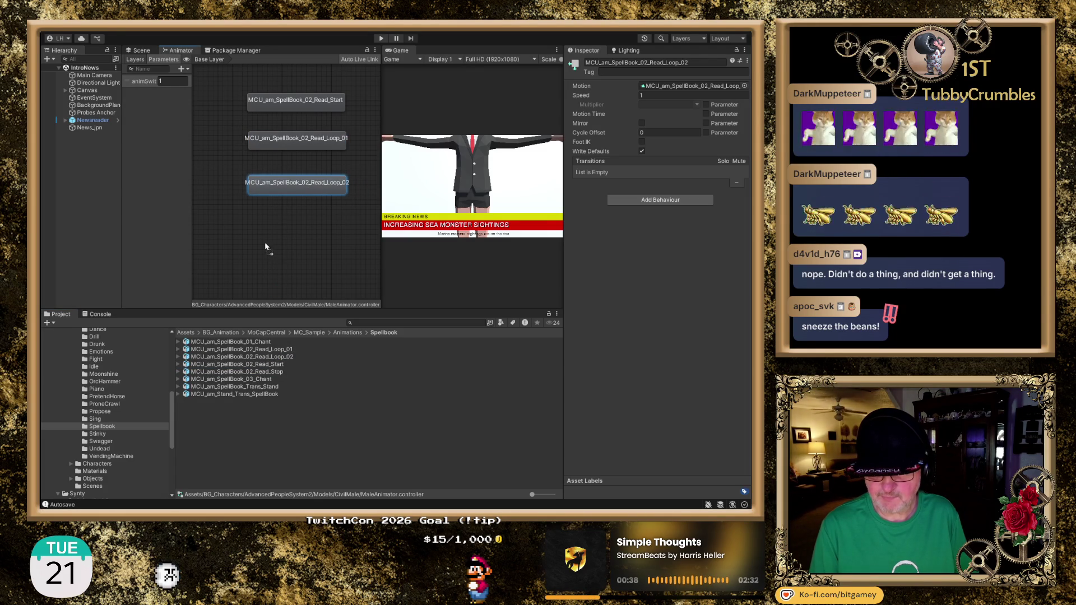
{"action": "left_click_drag", "start_coordinate": [248, 223], "coordinate": [245, 223]}
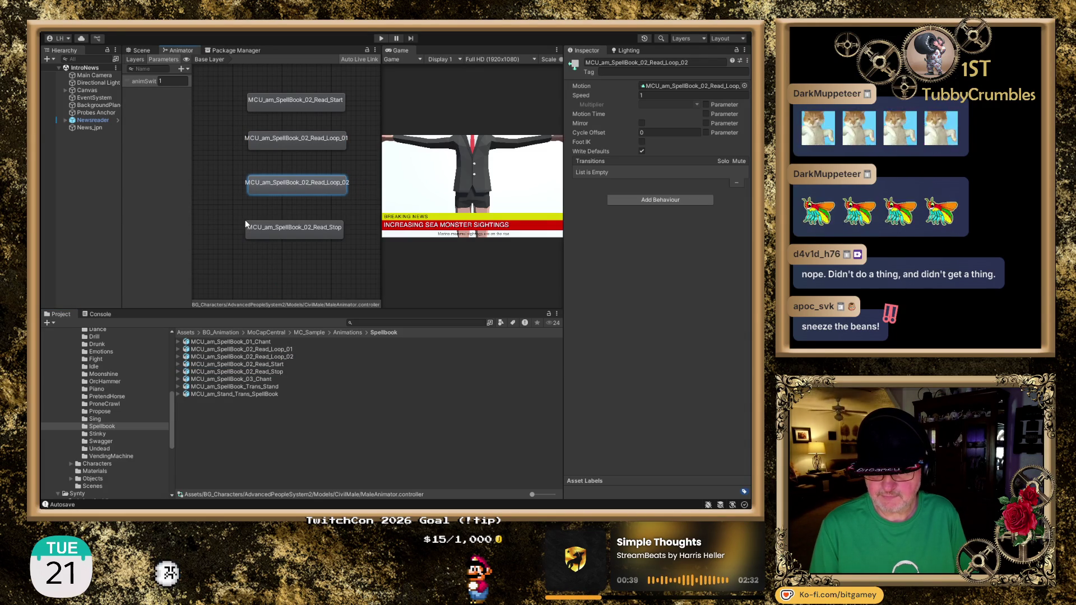
Step: Link the four states with transitions in order and set Read_Start as the default state
{"action": "left_click", "coordinate": [296, 100]}
{"action": "left_click", "coordinate": [304, 139]}
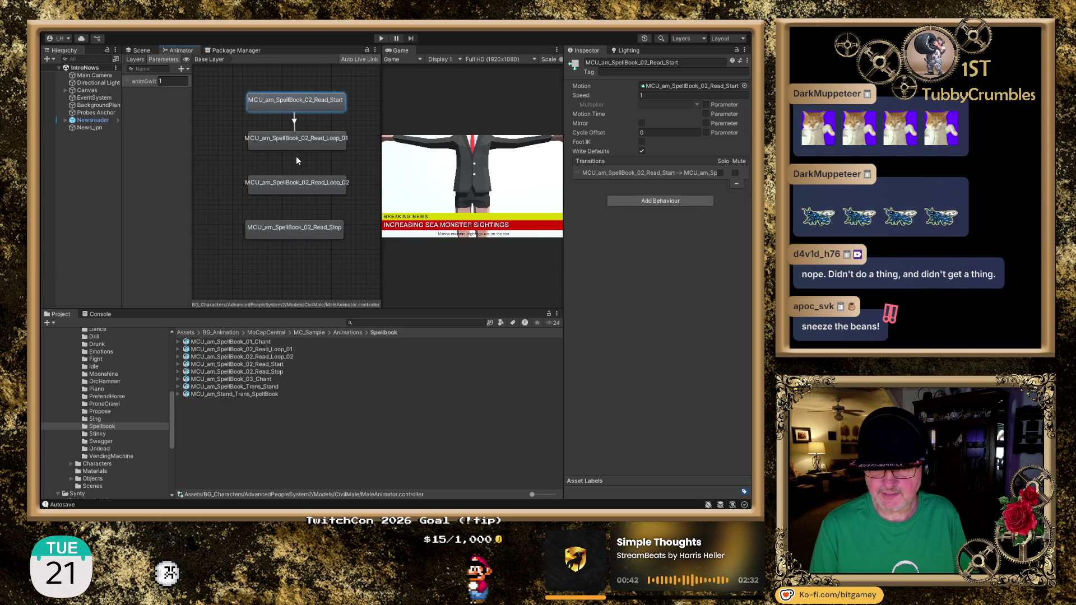
{"action": "left_click", "coordinate": [296, 140]}
{"action": "left_click", "coordinate": [297, 185]}
{"action": "right_click", "coordinate": [294, 180]}
{"action": "left_click", "coordinate": [308, 182]}
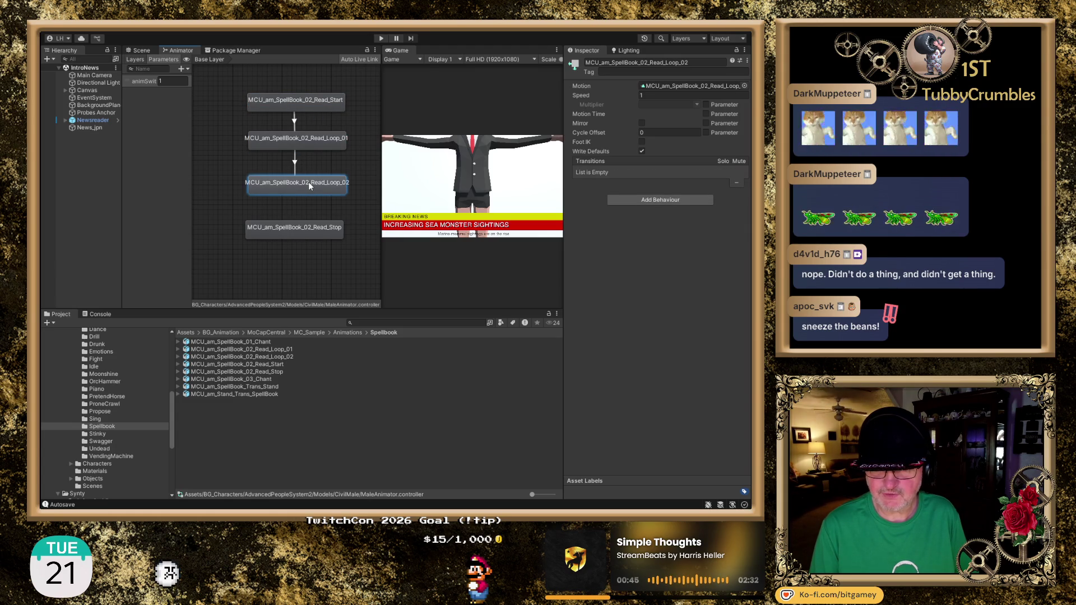
{"action": "left_click", "coordinate": [296, 228]}
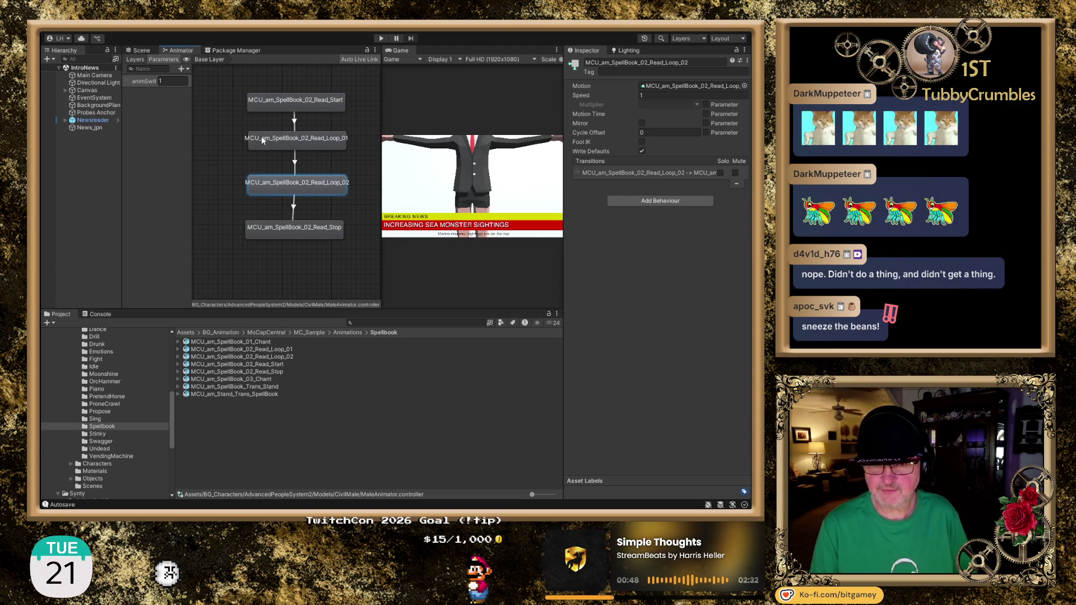
{"action": "scroll", "coordinate": [283, 162], "scroll_direction": "down", "scroll_amount": 5}
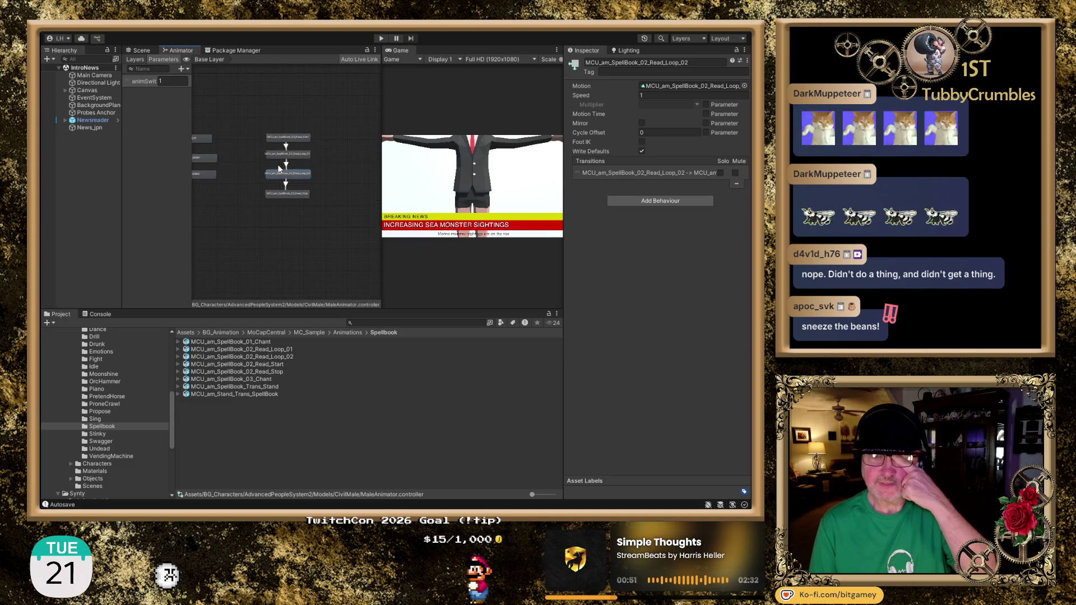
{"action": "left_click_drag", "start_coordinate": [241, 147], "coordinate": [297, 163]}
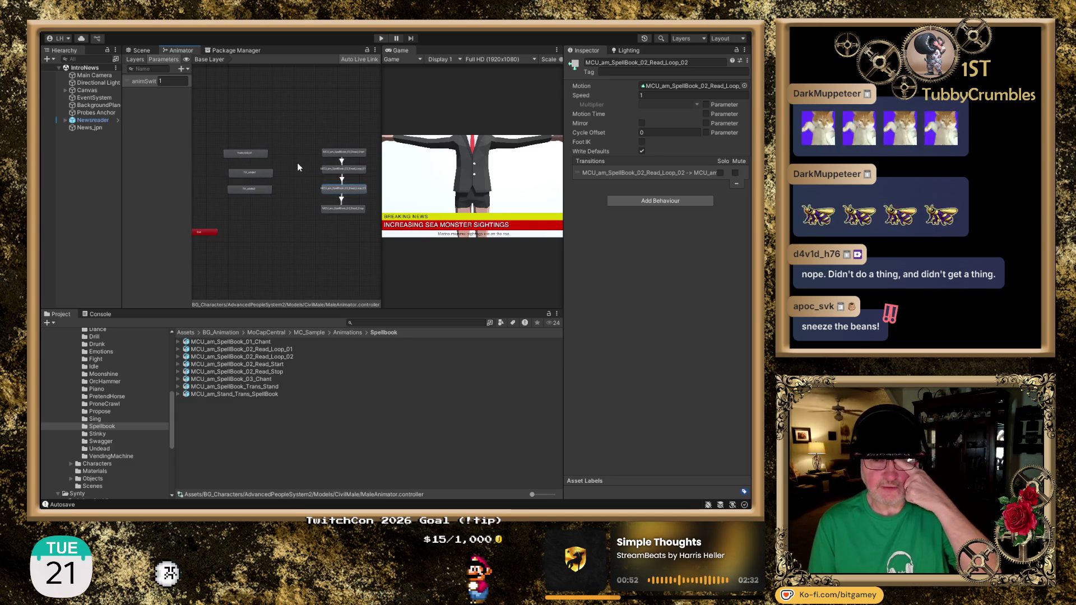
{"action": "left_click", "coordinate": [347, 151]}
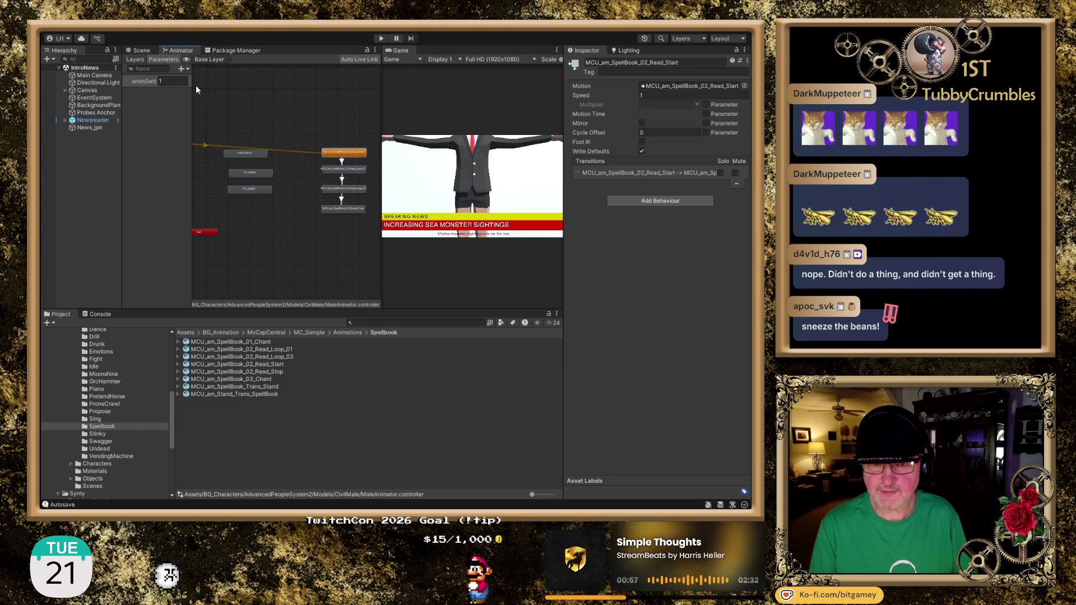
{"action": "left_click", "coordinate": [140, 52]}
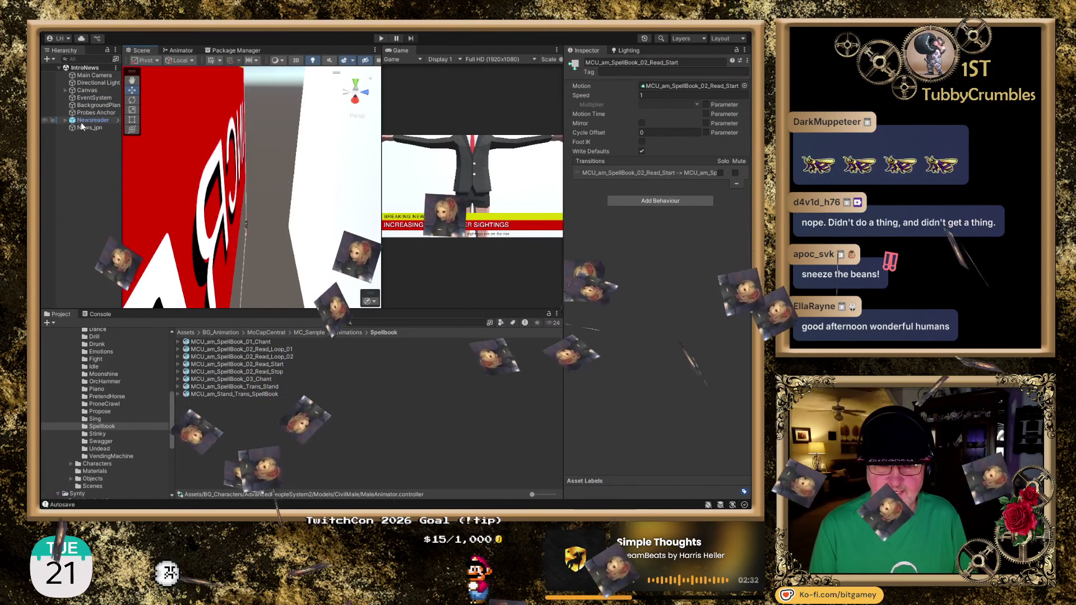
Step: Frame the Newsreader in the Scene view and confirm its Animator uses the MaleAnimator controller
{"action": "double_click", "coordinate": [91, 120]}
{"action": "left_click_drag", "start_coordinate": [205, 204], "coordinate": [312, 229]}
{"action": "left_click_drag", "start_coordinate": [223, 245], "coordinate": [245, 241]}
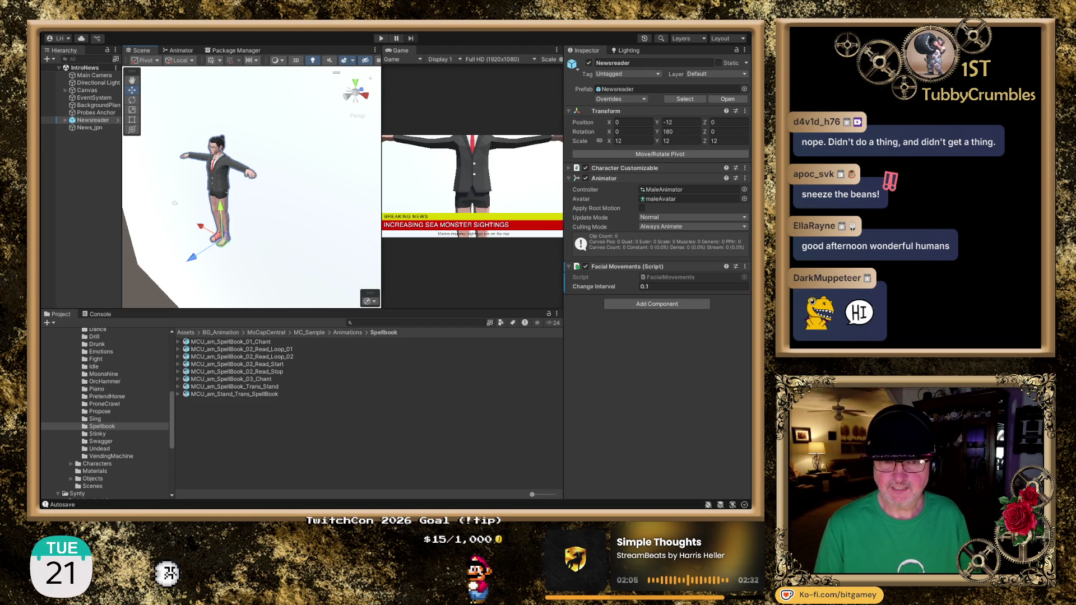
{"action": "left_click", "coordinate": [178, 51]}
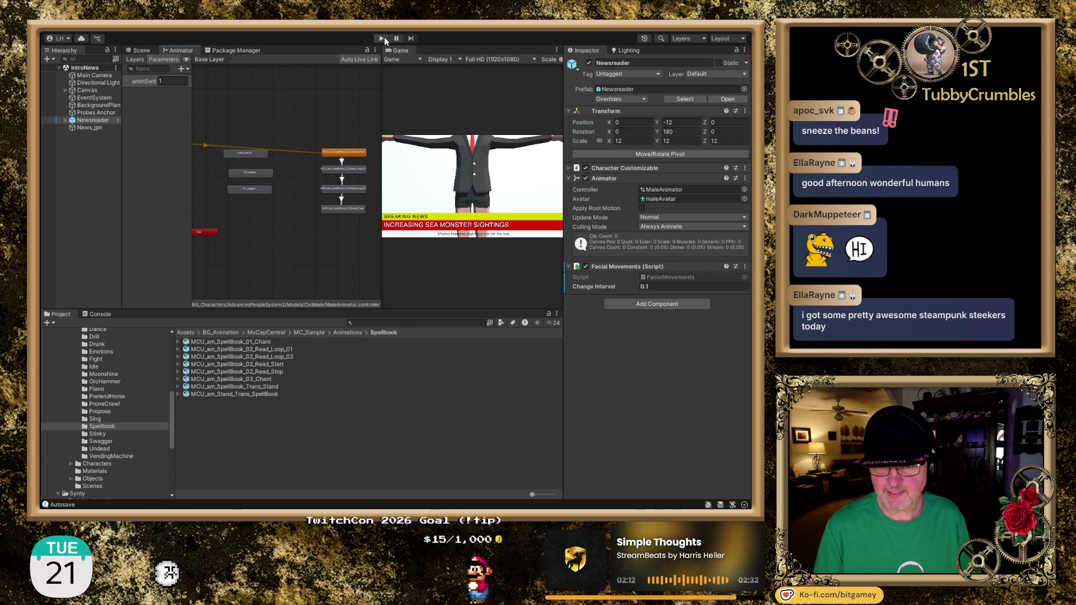
Step: Zoom the Animator onto the SpellBook_02 chain and test it in Play mode, then stop
{"action": "scroll", "coordinate": [351, 111], "scroll_direction": "up", "scroll_amount": 3}
{"action": "left_click_drag", "start_coordinate": [324, 155], "coordinate": [280, 72]}
{"action": "scroll", "coordinate": [280, 72], "scroll_direction": "up", "scroll_amount": 2}
{"action": "left_click_drag", "start_coordinate": [301, 108], "coordinate": [291, 71]}
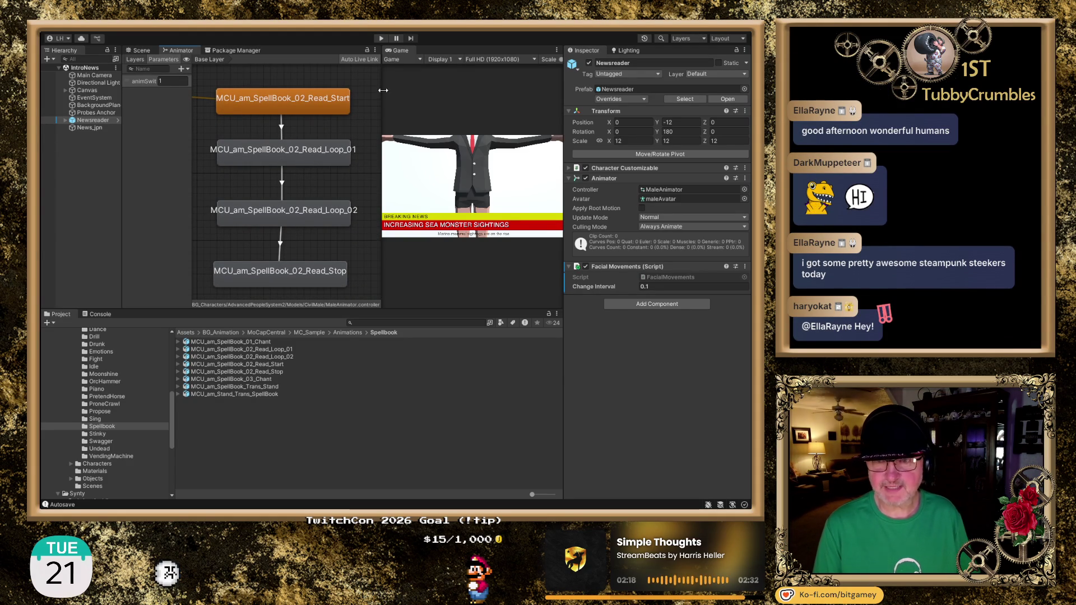
{"action": "left_click", "coordinate": [380, 38]}
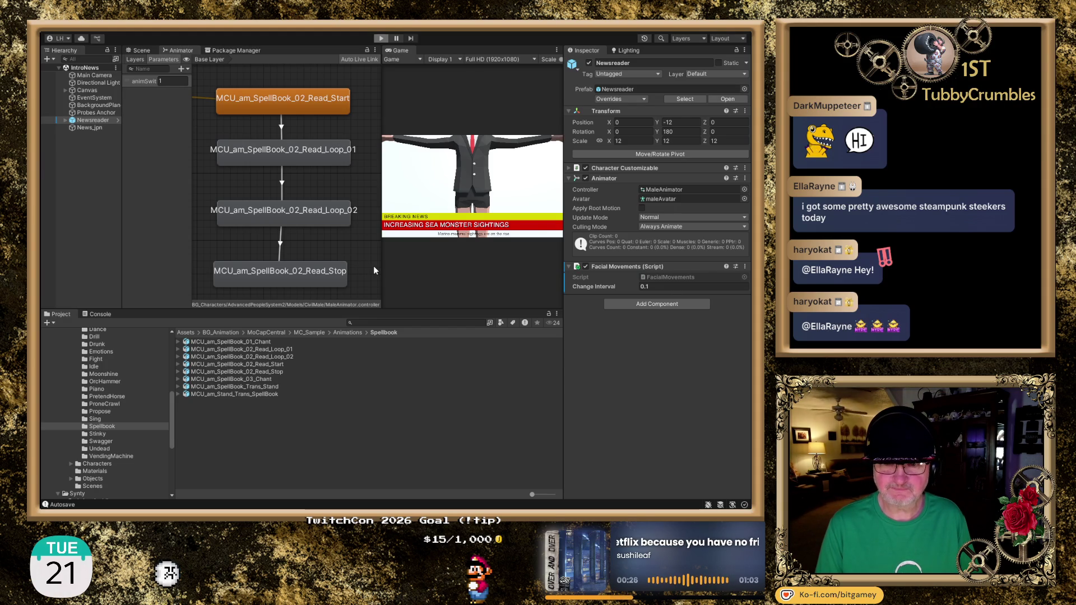
{"action": "key", "text": "ctrl+p"}
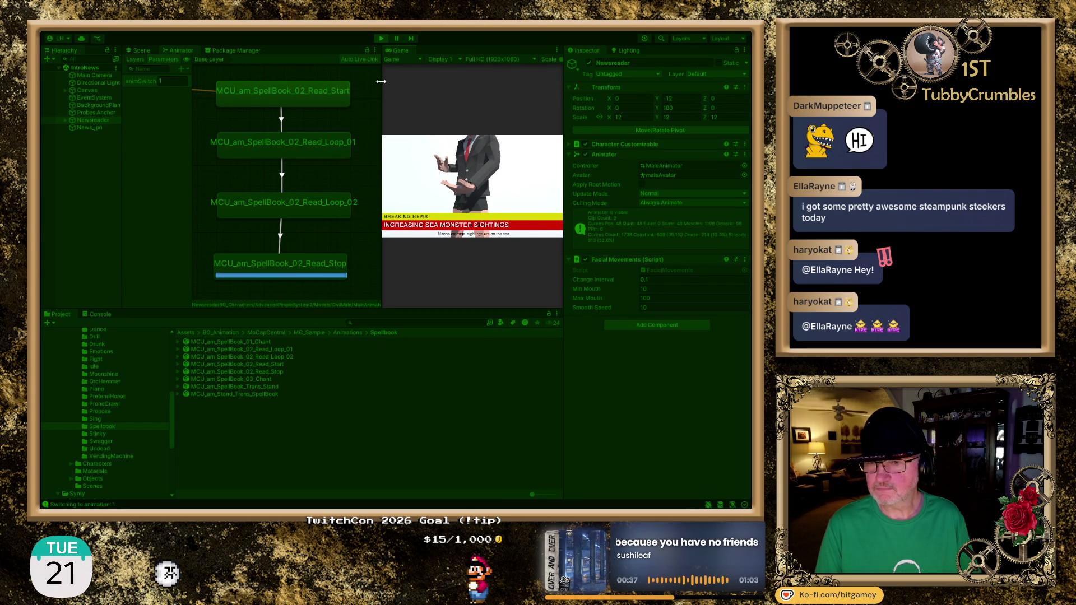
{"action": "left_click", "coordinate": [382, 37]}
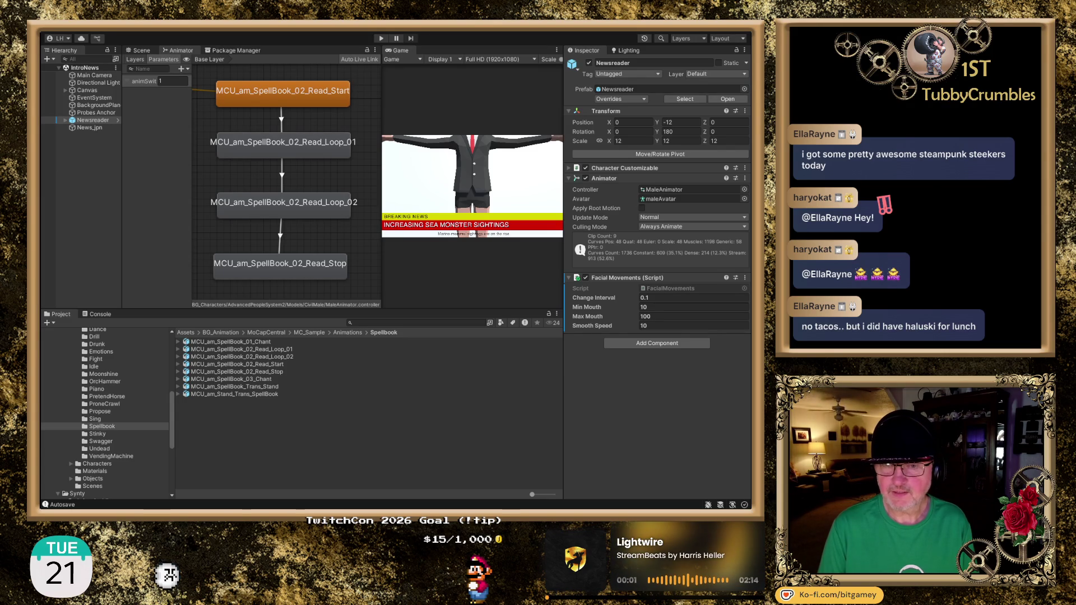
Step: Set the Read_Loop_02 state's Speed to 0.5 after checking Read_Start and Read_Loop_01
{"action": "scroll", "coordinate": [344, 163], "scroll_direction": "down", "scroll_amount": 4}
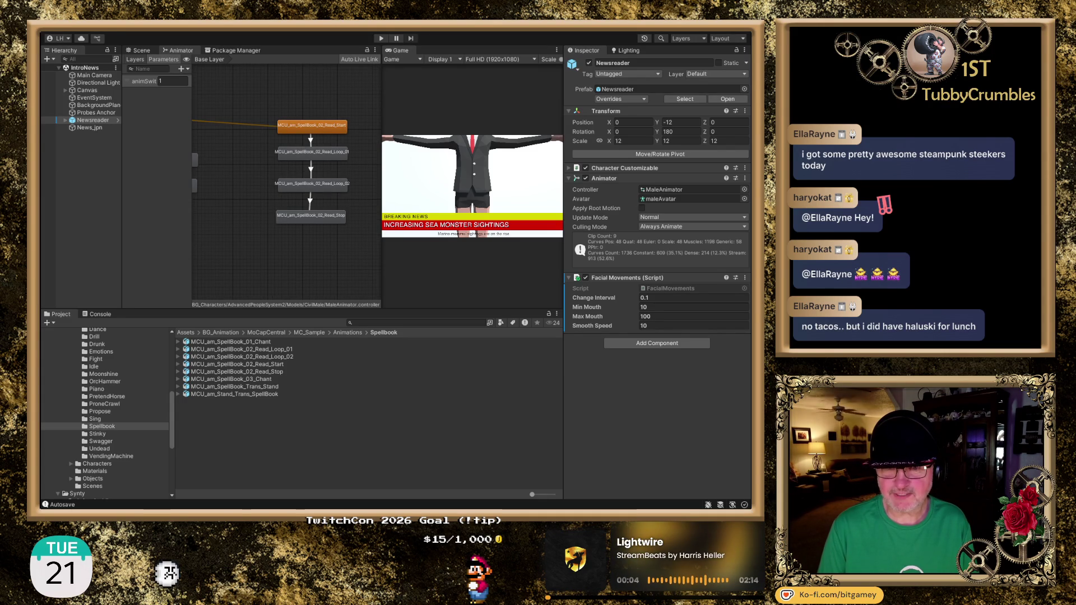
{"action": "left_click_drag", "start_coordinate": [315, 177], "coordinate": [303, 195]}
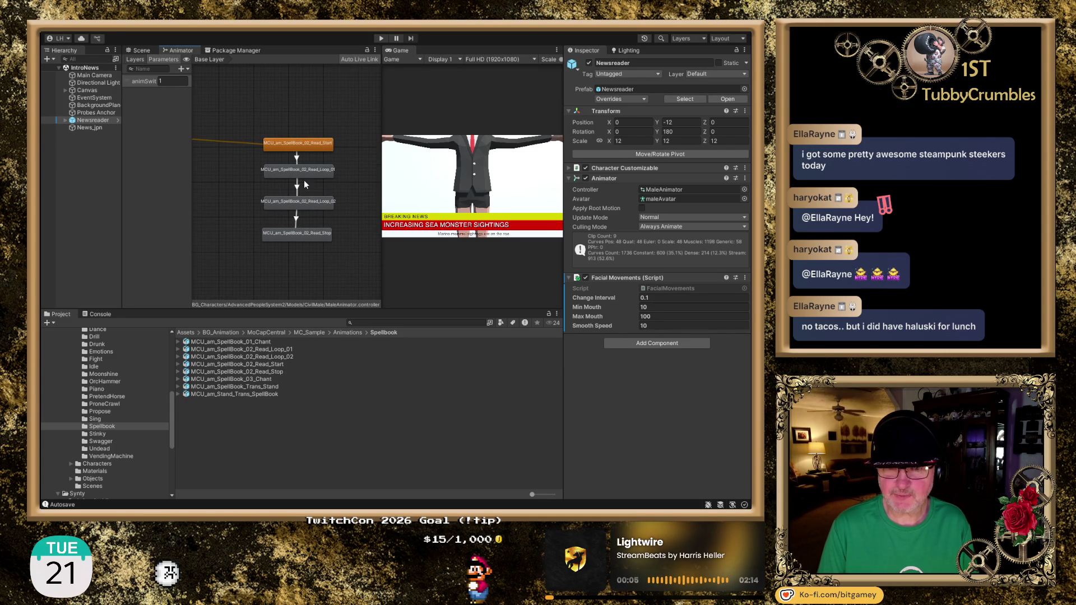
{"action": "left_click", "coordinate": [316, 147]}
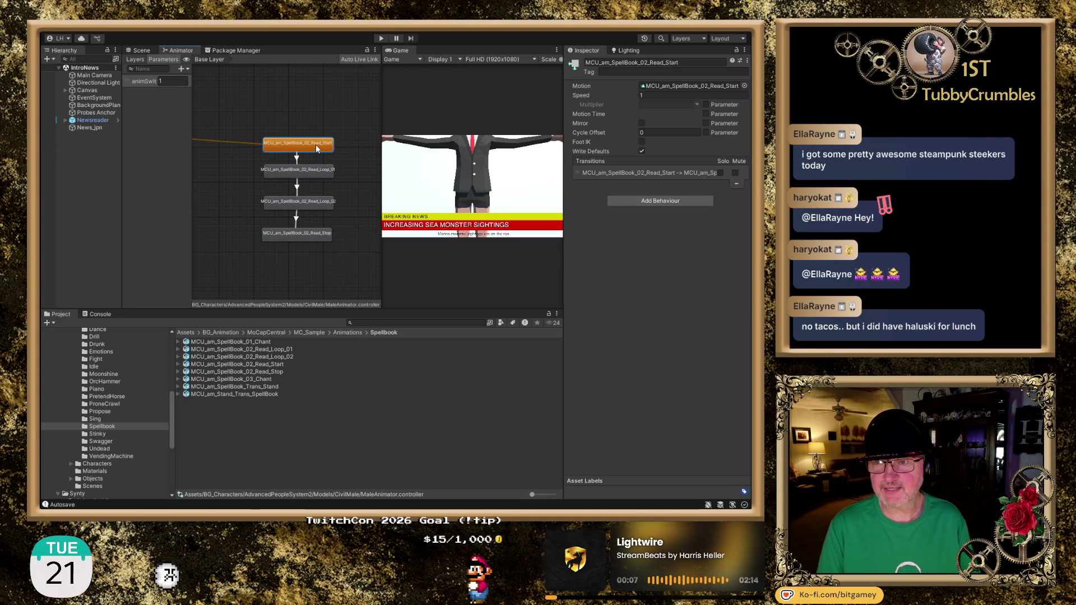
{"action": "left_click", "coordinate": [655, 96]}
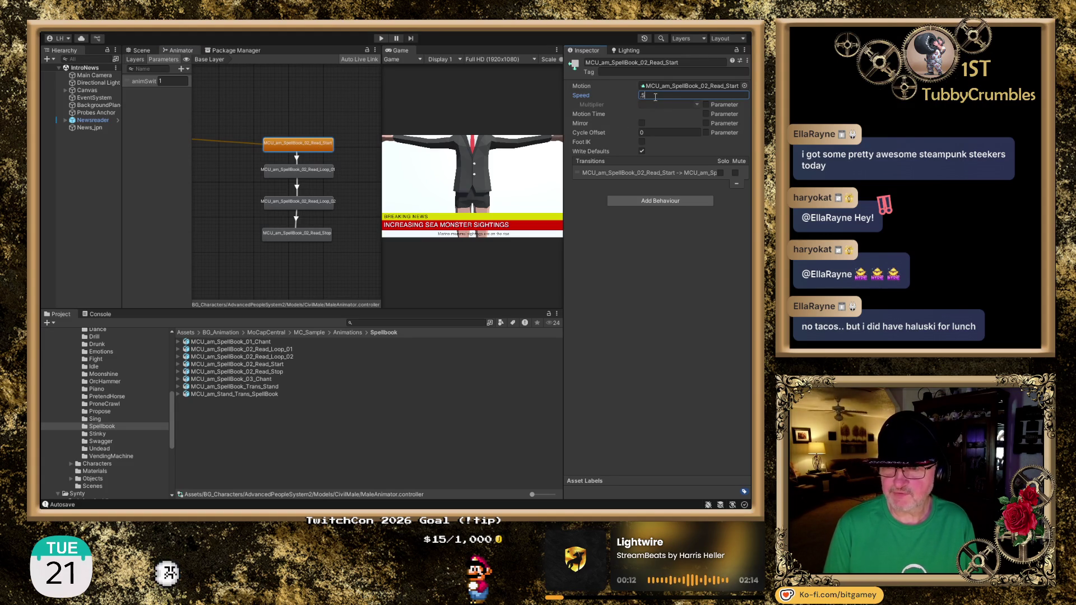
{"action": "left_click", "coordinate": [297, 175]}
{"action": "left_click", "coordinate": [666, 96]}
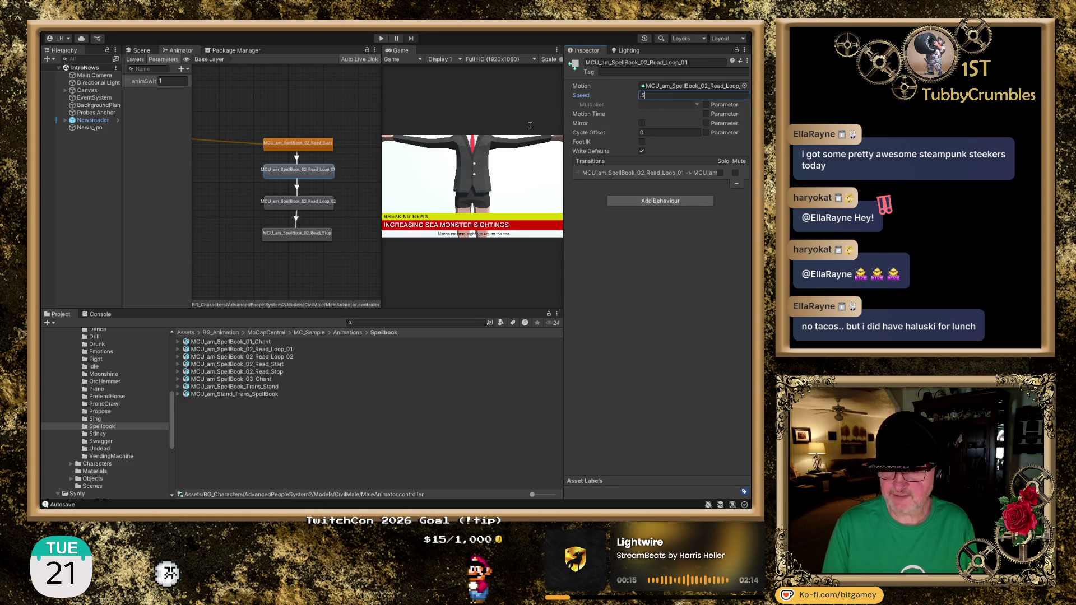
{"action": "left_click", "coordinate": [278, 205]}
{"action": "left_click", "coordinate": [666, 96]}
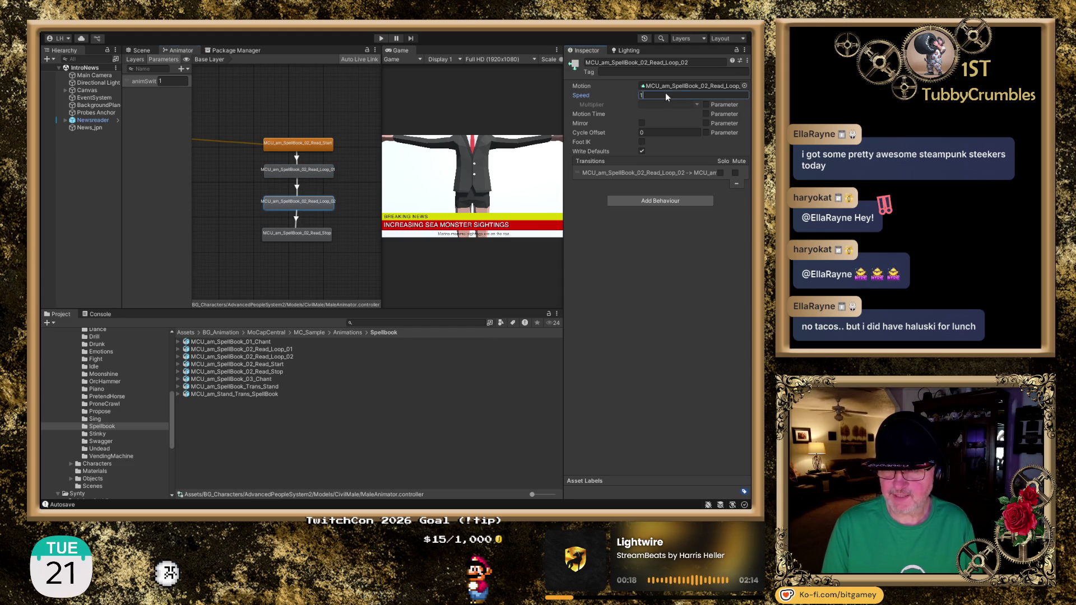
{"action": "type", "text": ".5"}
Step: Set the Read_Stop state's Speed to 0.5 and select the Newsreader object
{"action": "left_click", "coordinate": [290, 238]}
{"action": "left_click", "coordinate": [666, 95]}
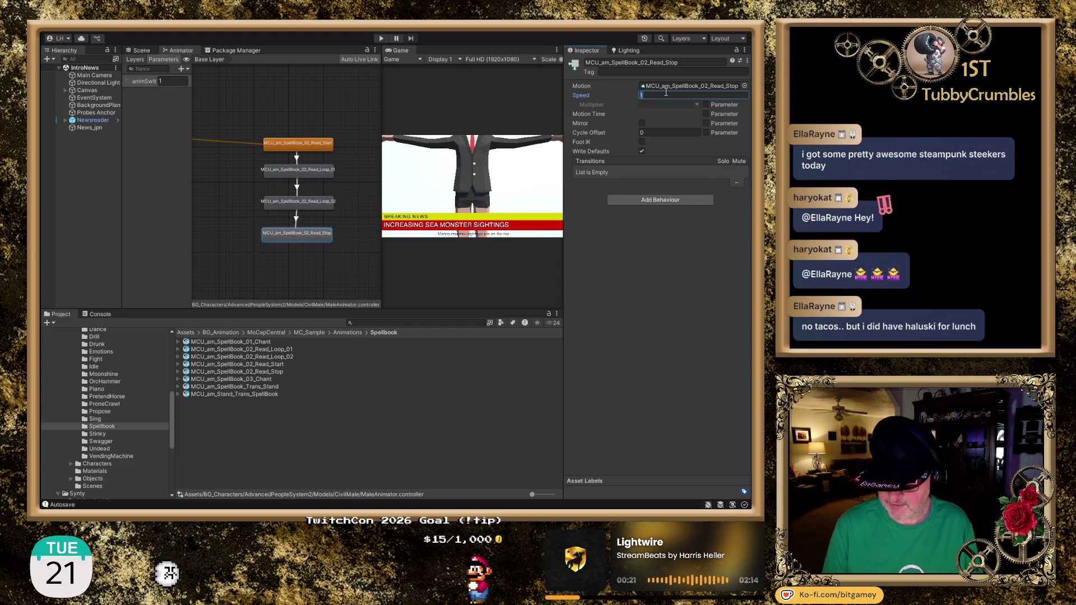
{"action": "type", "text": ".5"}
{"action": "key", "text": "Tab"}
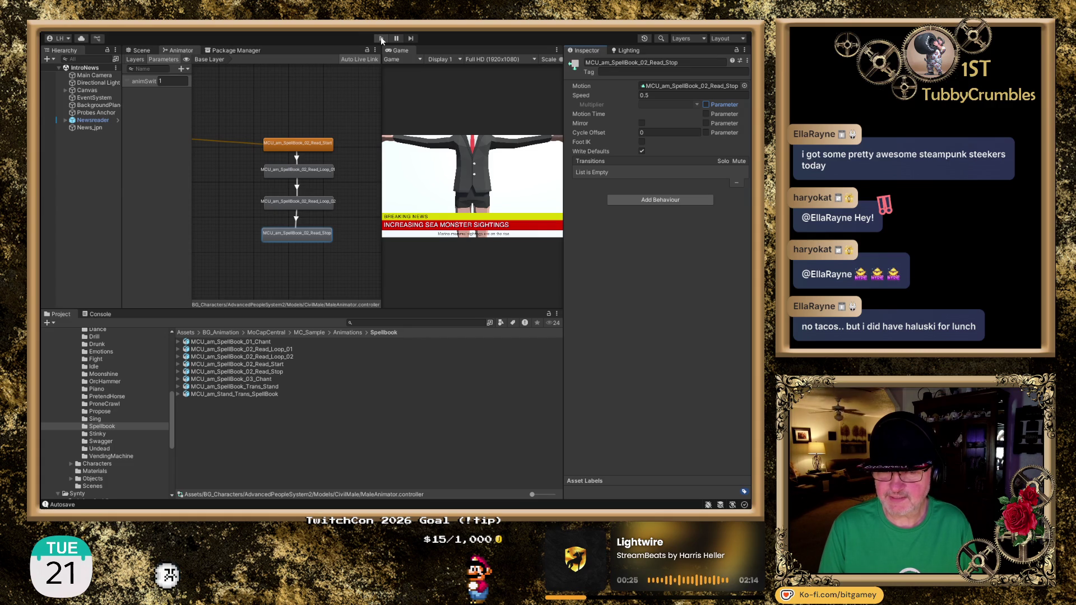
{"action": "left_click", "coordinate": [101, 122]}
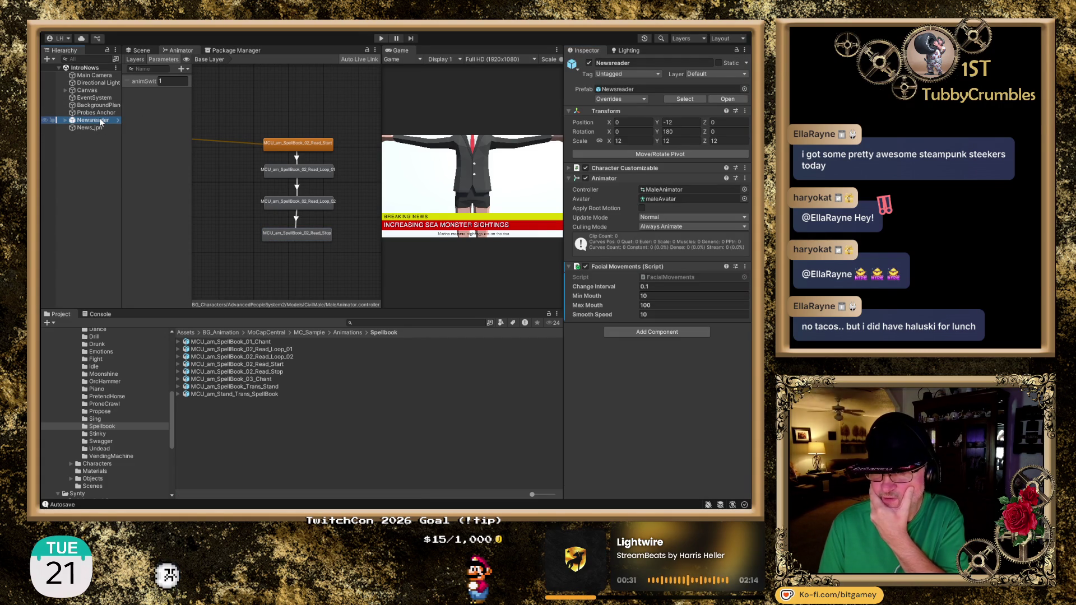
Step: Deactivate the News_jpn object, widen the Game view, and bring up the Scene view
{"action": "left_click", "coordinate": [79, 130]}
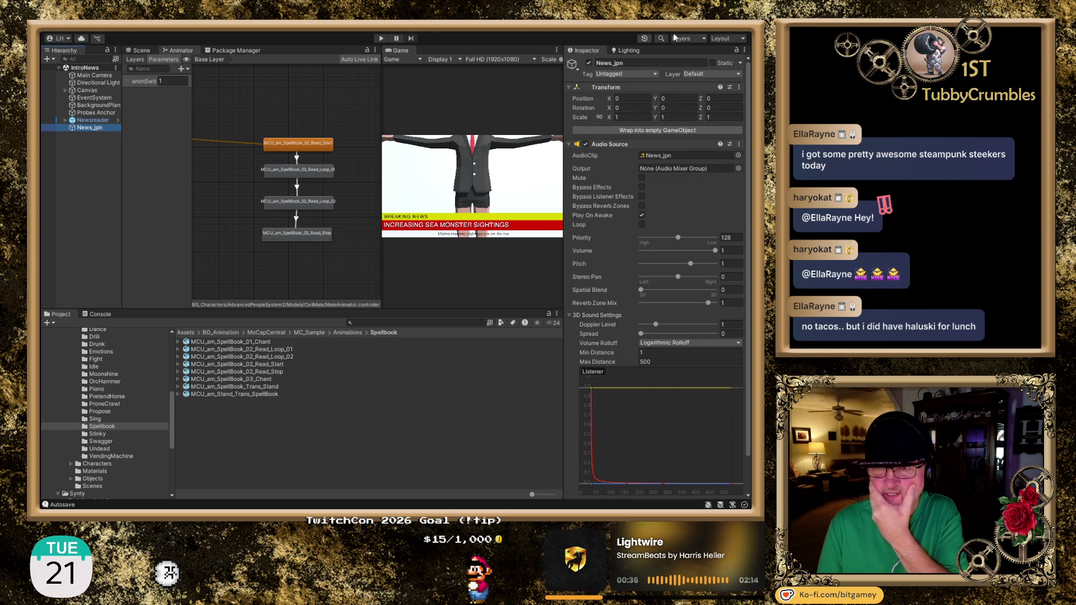
{"action": "left_click", "coordinate": [589, 64]}
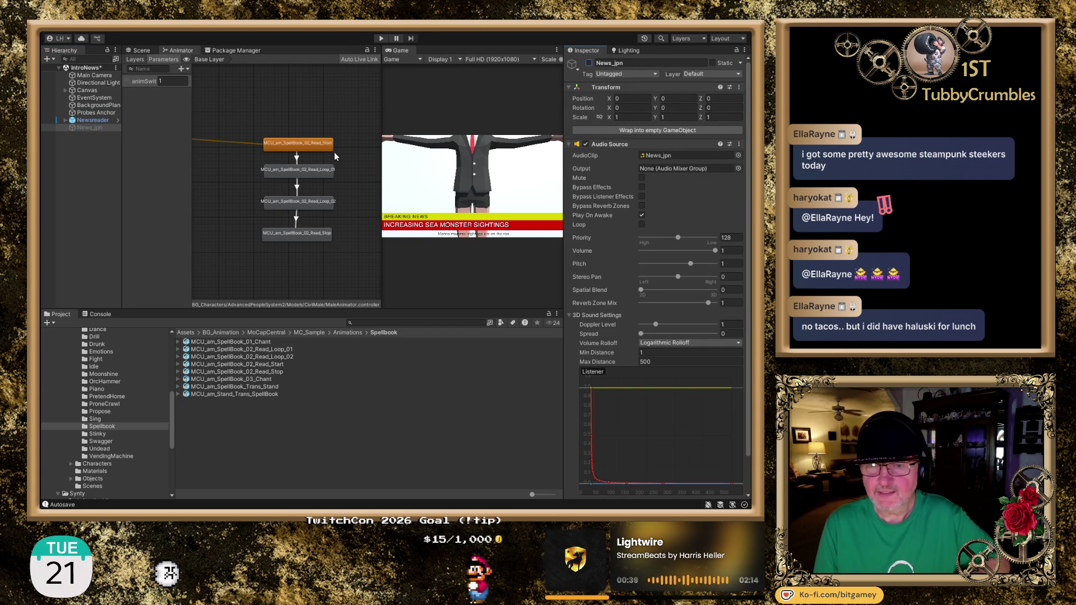
{"action": "scroll", "coordinate": [347, 156], "scroll_direction": "up", "scroll_amount": 3}
{"action": "left_click_drag", "start_coordinate": [346, 157], "coordinate": [361, 154]}
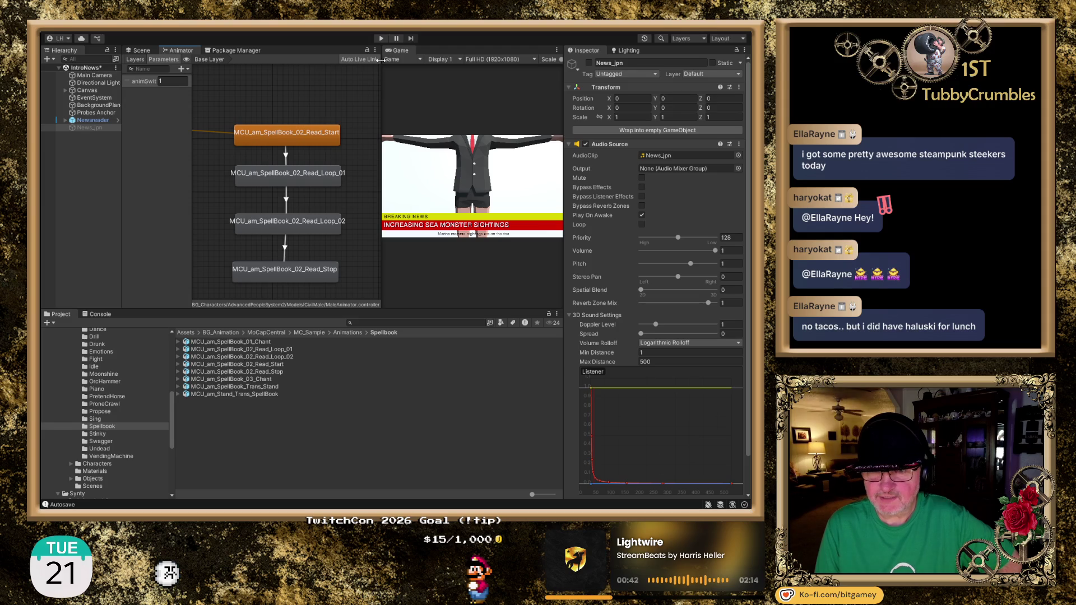
{"action": "left_click_drag", "start_coordinate": [381, 83], "coordinate": [350, 83]}
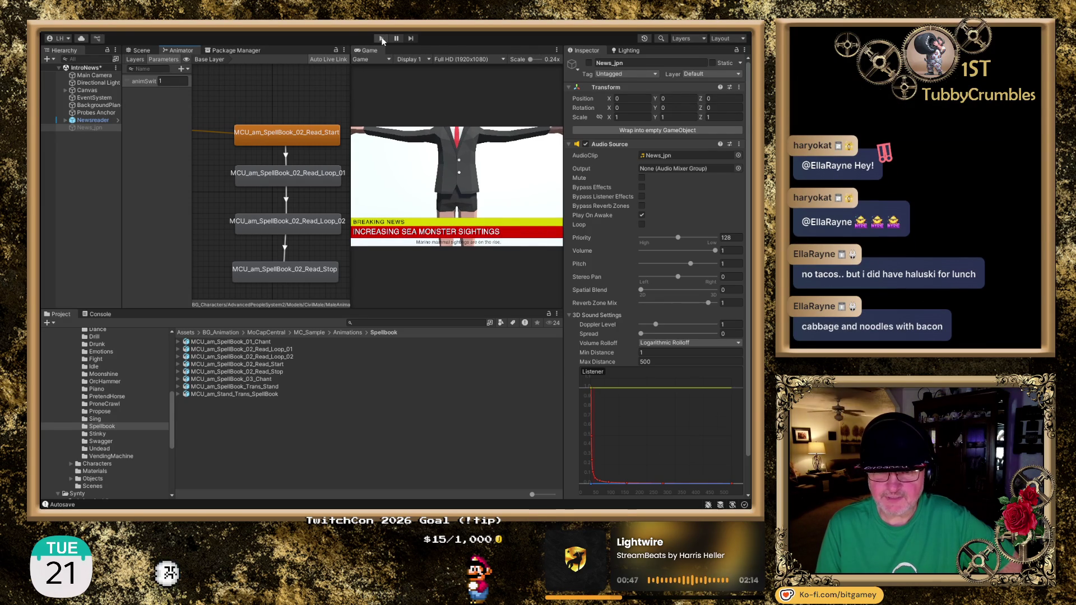
{"action": "left_click", "coordinate": [140, 50]}
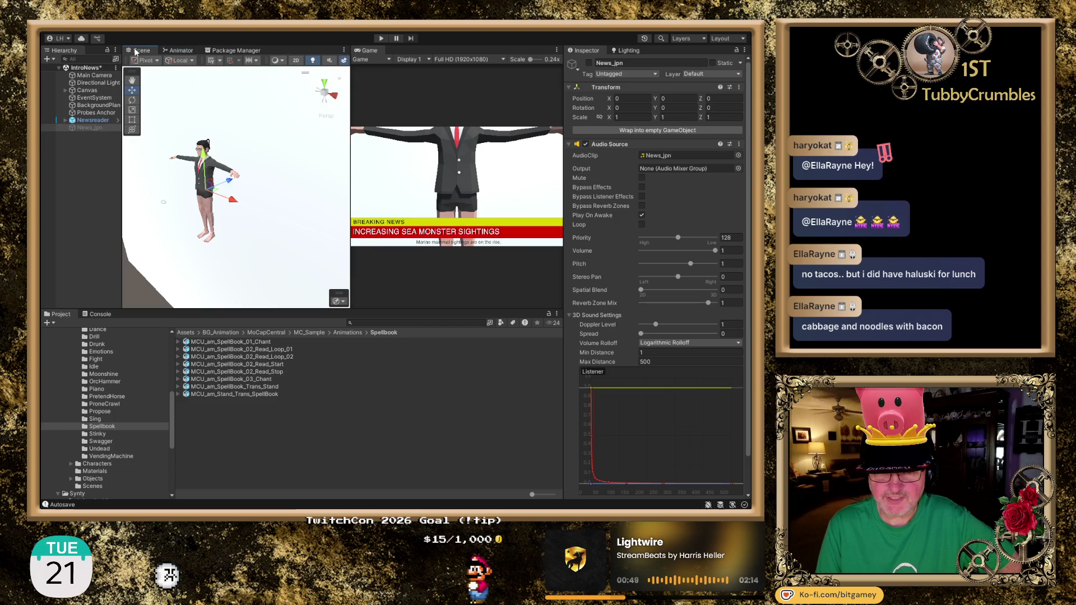
Step: Frame the newsreader character in the Scene view, clear the selection, and enter Play mode
{"action": "mouse_move", "coordinate": [224, 174]}
{"action": "left_mouse_down"}
{"action": "mouse_move", "coordinate": [254, 218]}
{"action": "mouse_move", "coordinate": [196, 194]}
{"action": "mouse_move", "coordinate": [252, 166]}
{"action": "left_mouse_up"}
{"action": "left_click", "coordinate": [78, 216]}
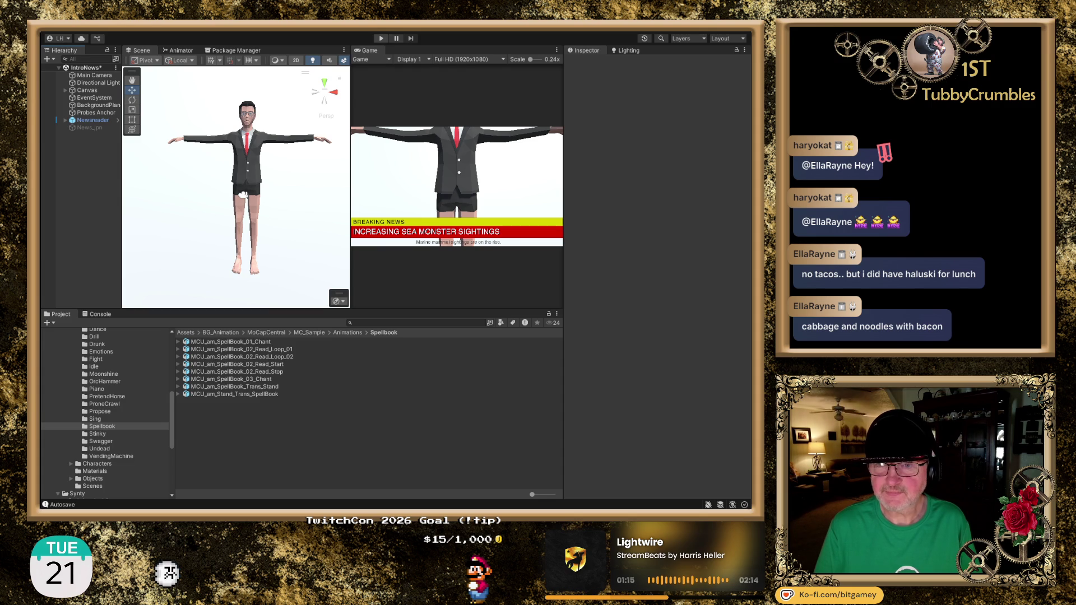
{"action": "left_click", "coordinate": [380, 36]}
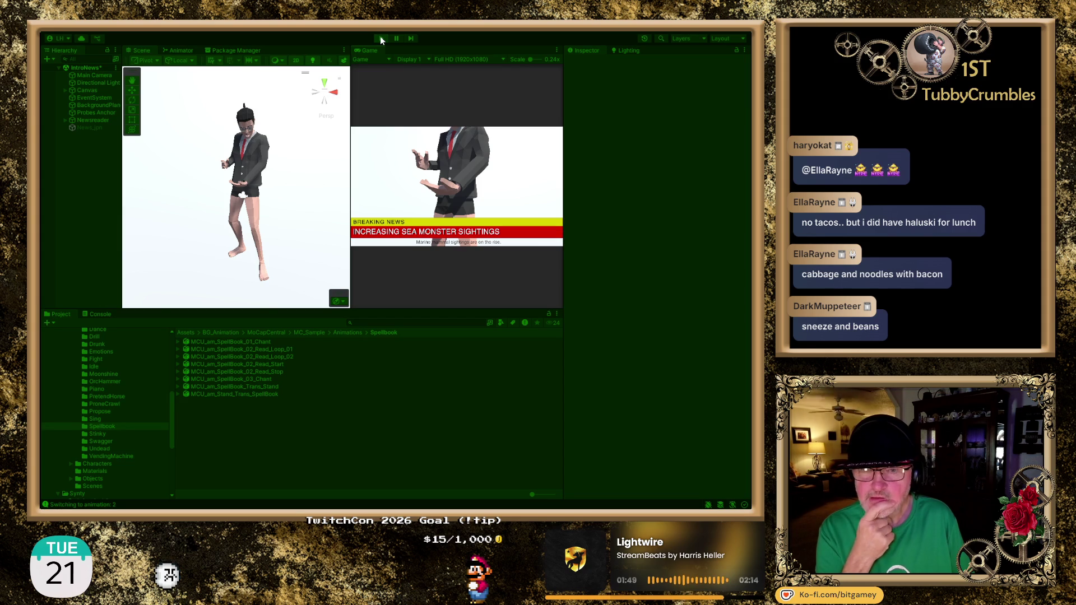
Step: Inspect the Spellbook read animation from head to feet, then exit Play mode
{"action": "scroll", "coordinate": [252, 171], "scroll_direction": "up", "scroll_amount": 5}
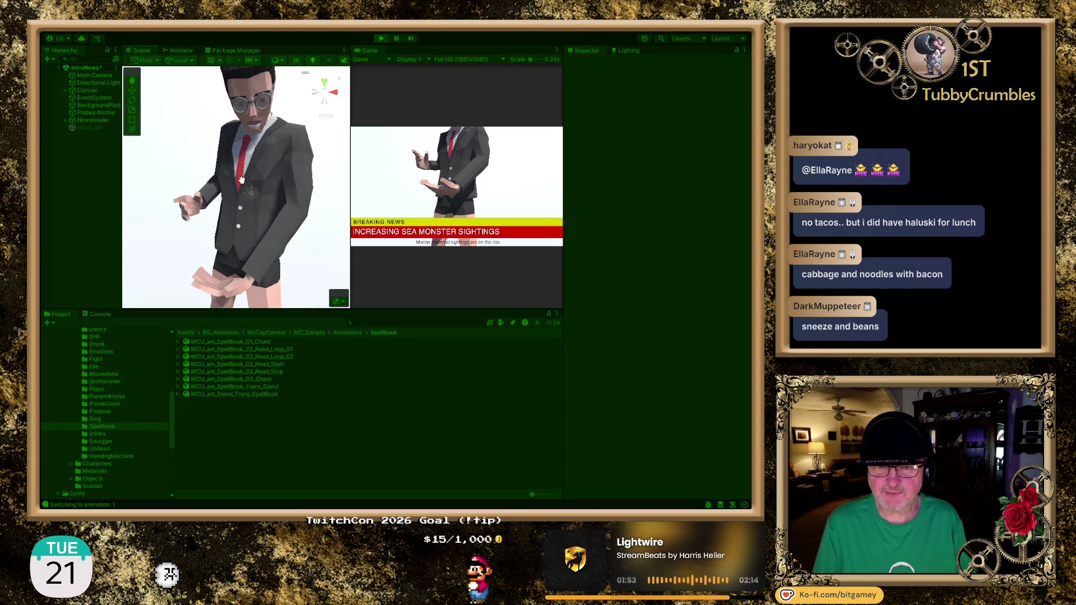
{"action": "left_click_drag", "start_coordinate": [241, 180], "coordinate": [231, 218]}
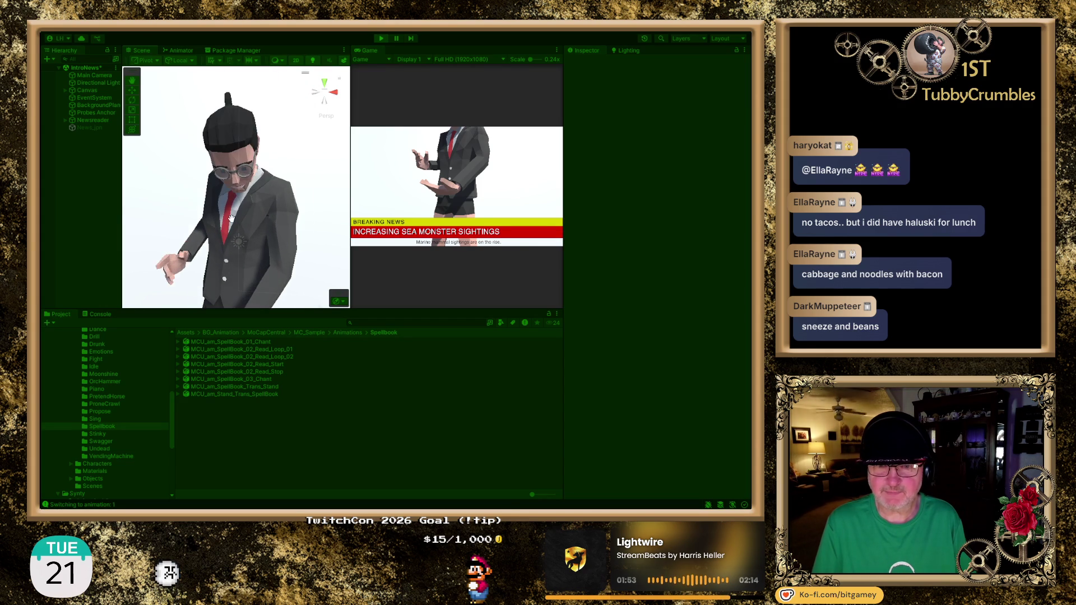
{"action": "scroll", "coordinate": [243, 200], "scroll_direction": "up", "scroll_amount": 5}
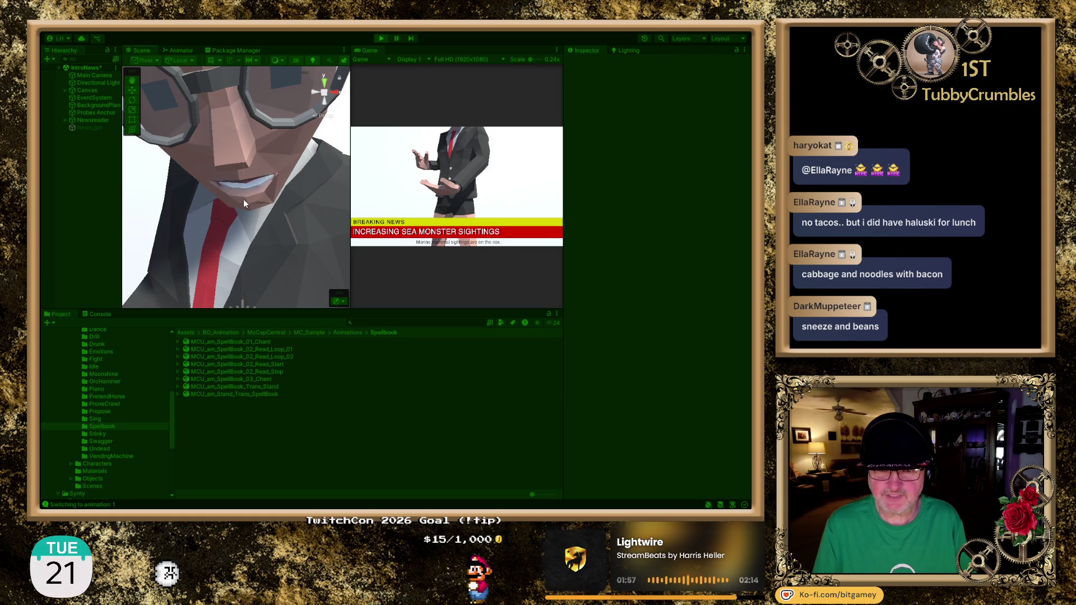
{"action": "scroll", "coordinate": [243, 199], "scroll_direction": "down", "scroll_amount": 5}
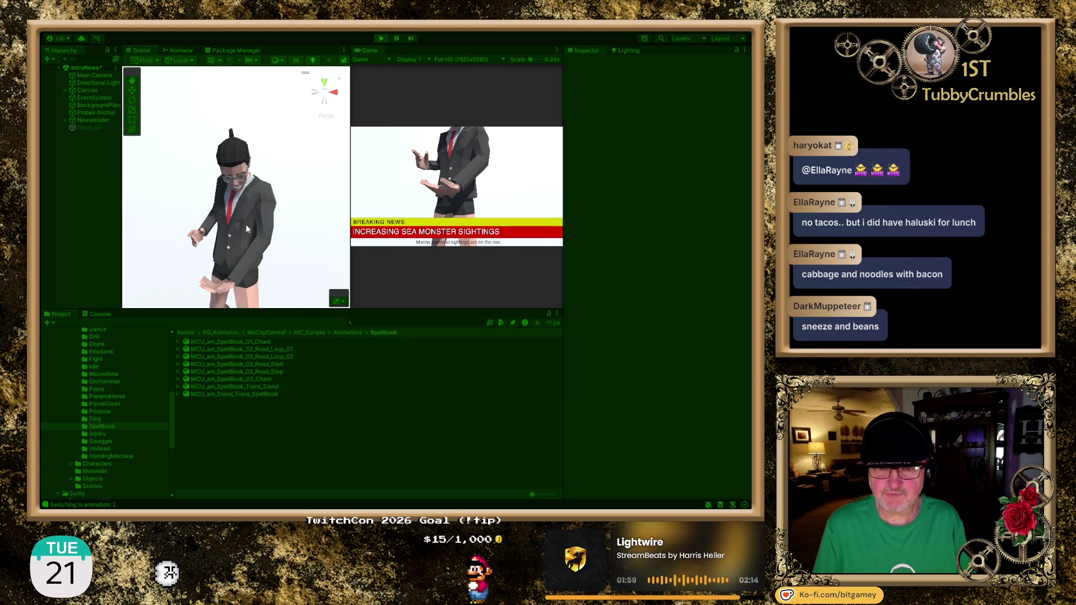
{"action": "left_click_drag", "start_coordinate": [246, 230], "coordinate": [249, 176]}
{"action": "scroll", "coordinate": [251, 180], "scroll_direction": "down", "scroll_amount": 3}
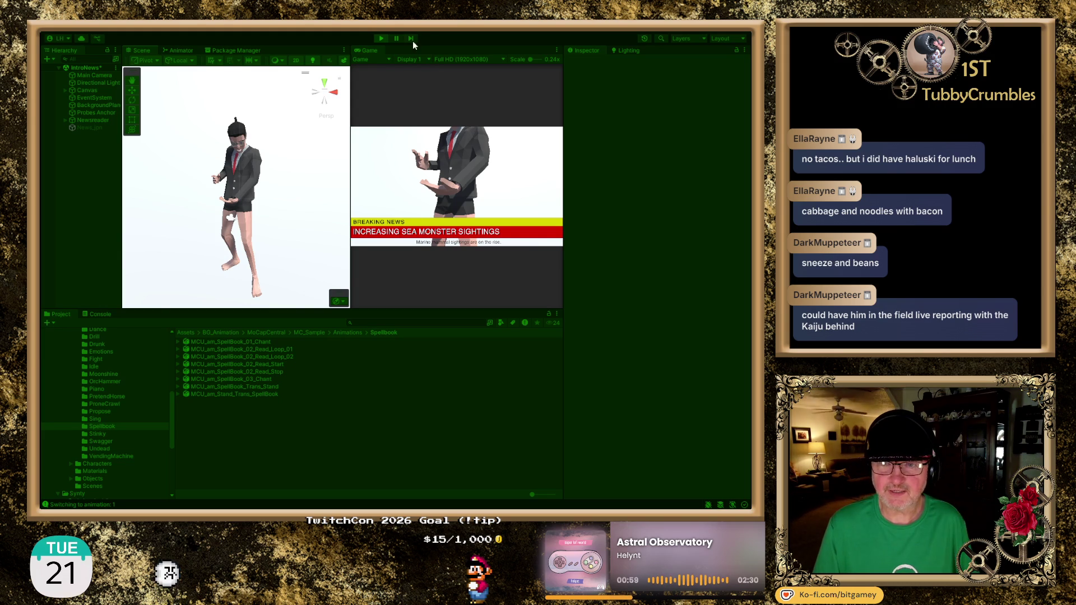
{"action": "left_click", "coordinate": [381, 39]}
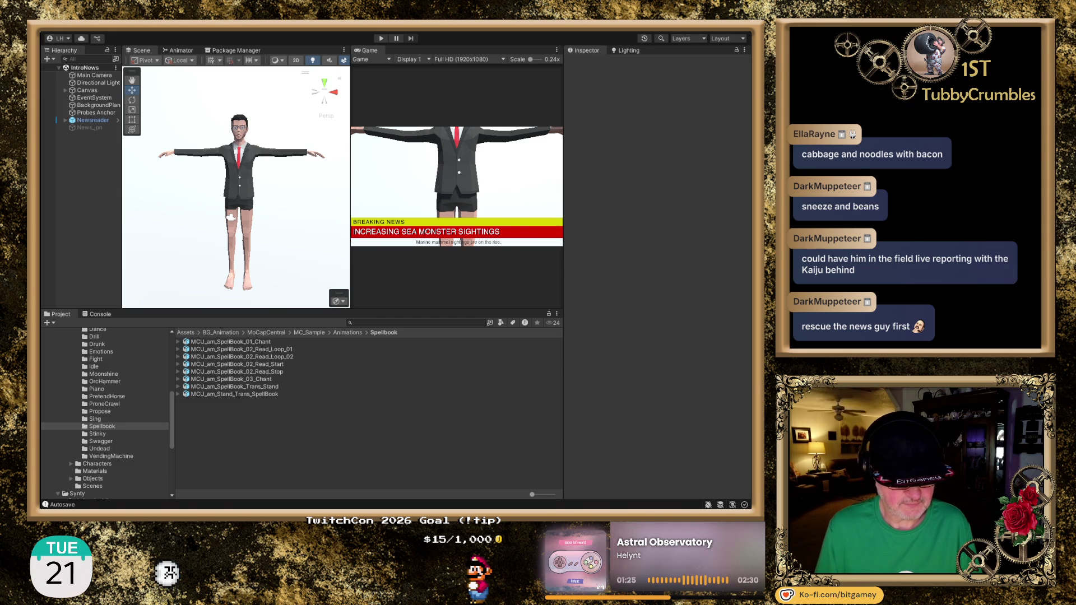
Step: Switch from the Unity editor to the Opera GX browser window
{"action": "key", "text": "alt+Tab"}
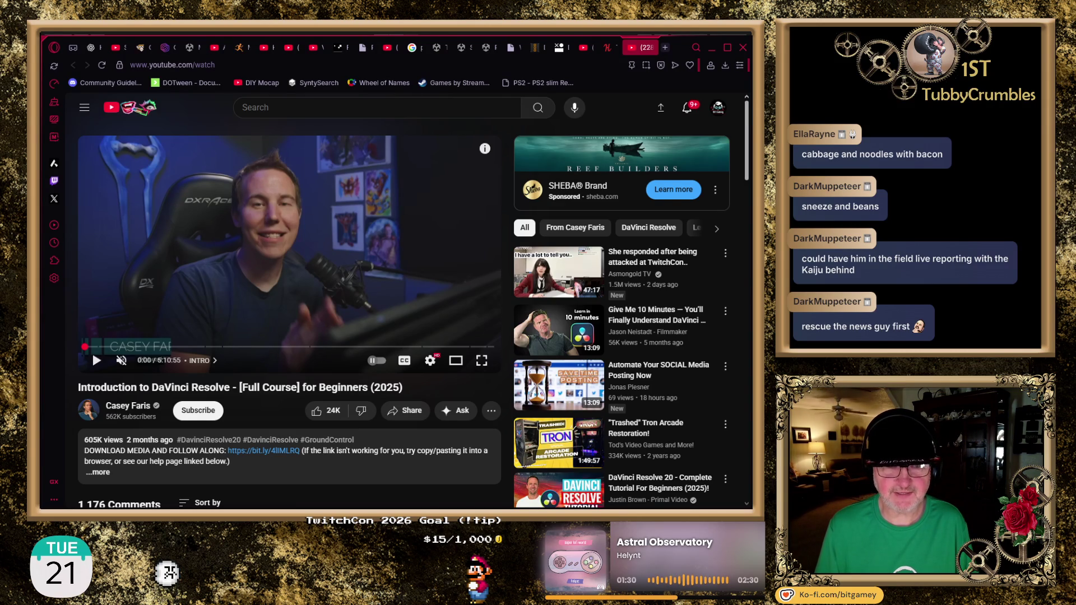
Step: Search Google for 'new ssudio video screen' in a new browser tab
{"action": "left_click", "coordinate": [665, 48]}
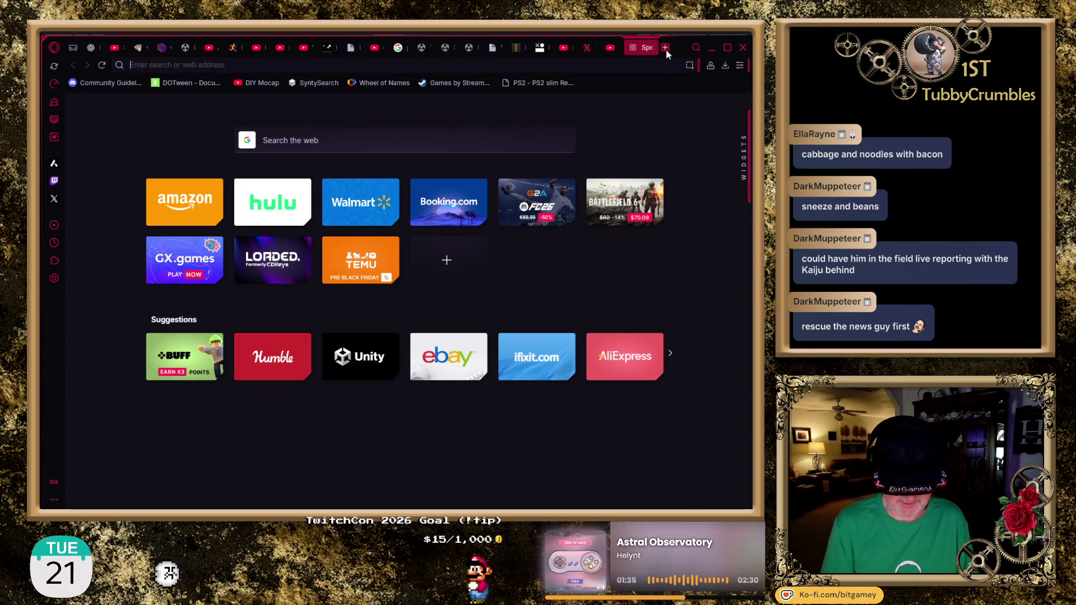
{"action": "type", "text": "new ss"}
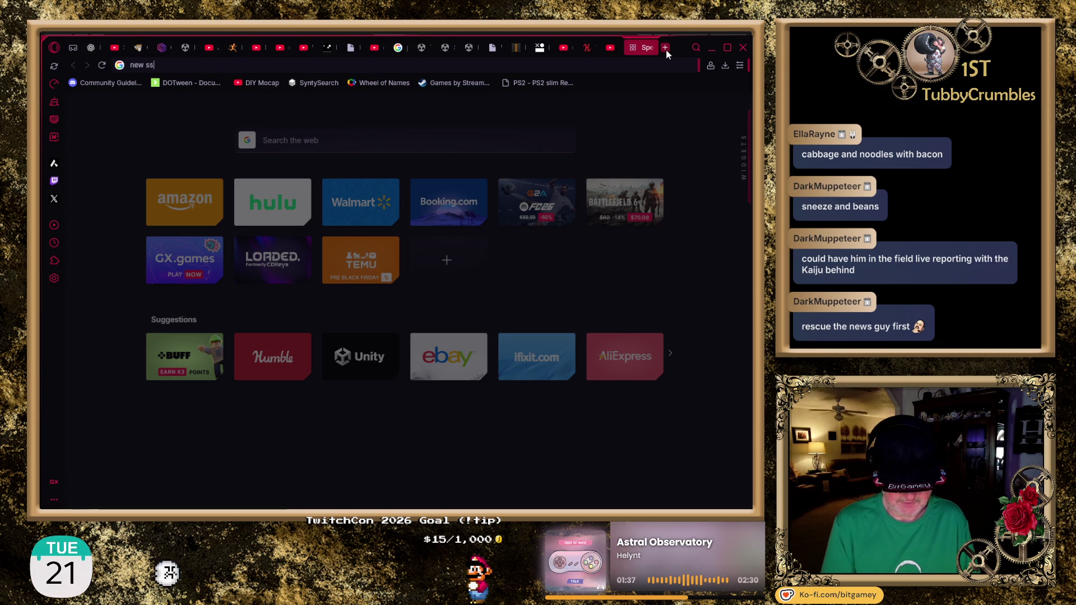
{"action": "type", "text": "udio video "}
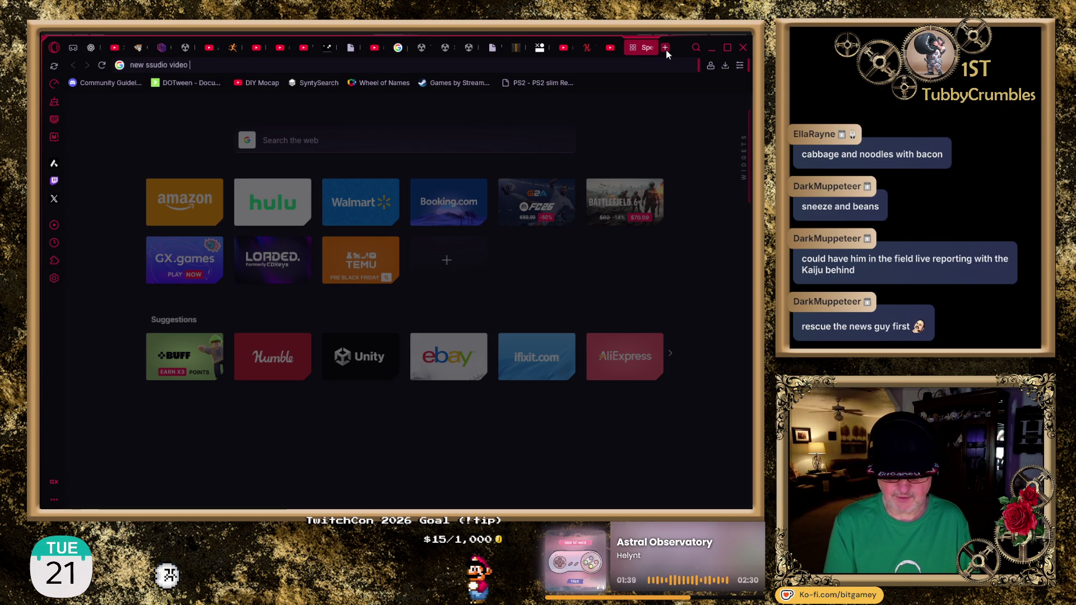
{"action": "type", "text": "screen"}
{"action": "key", "text": "Return"}
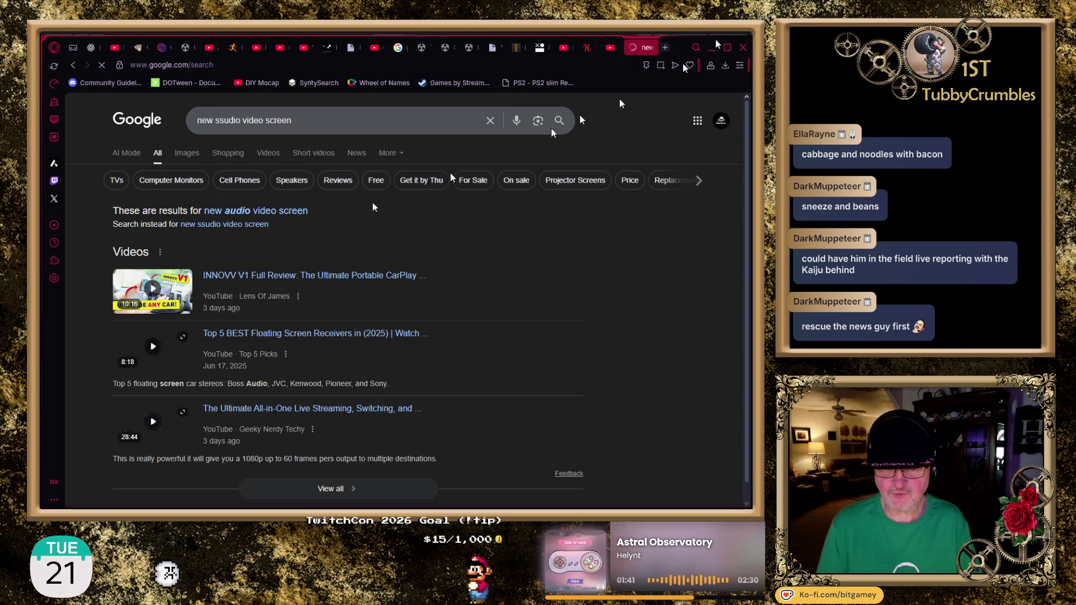